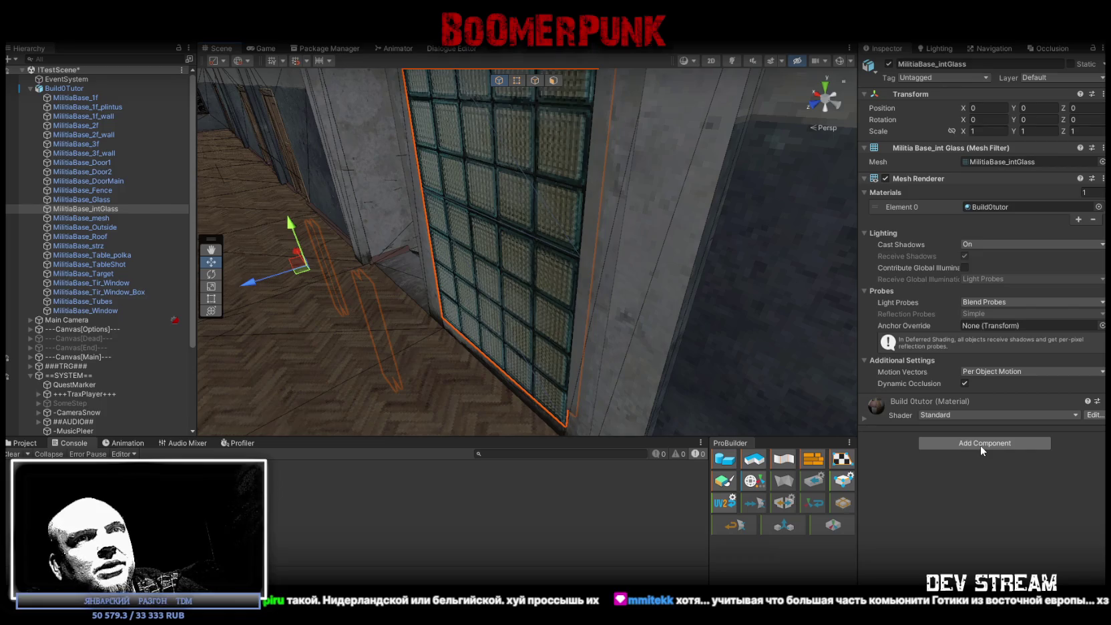
Add a Mesh Collider component to the MilitiaBase_intGlass mesh
left_click(980, 445)
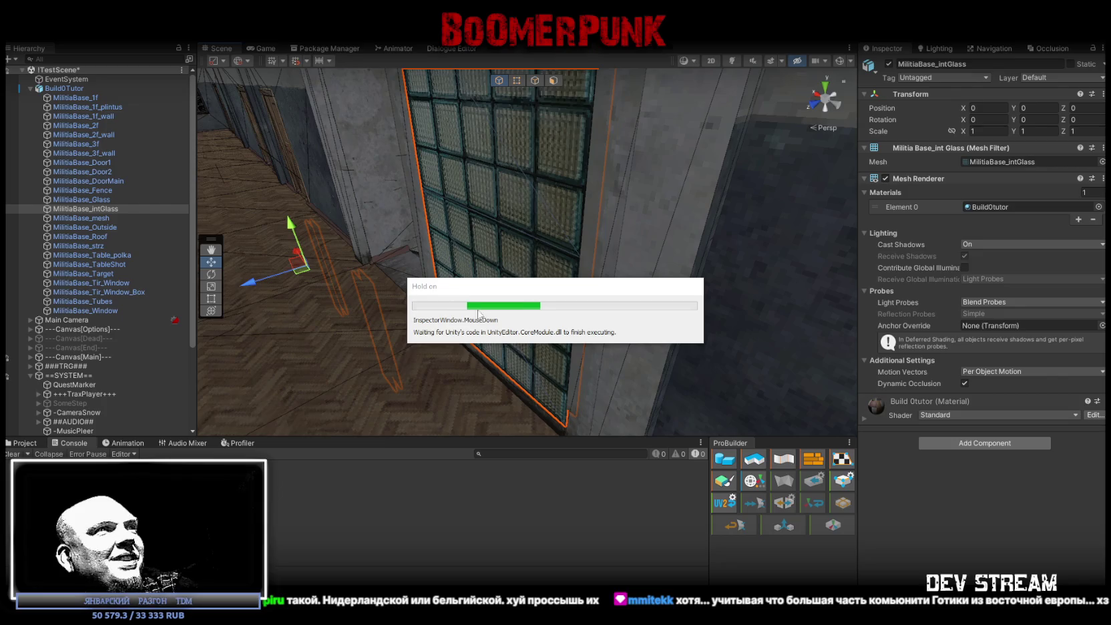
type("coll")
scroll(979, 533, "down", 3)
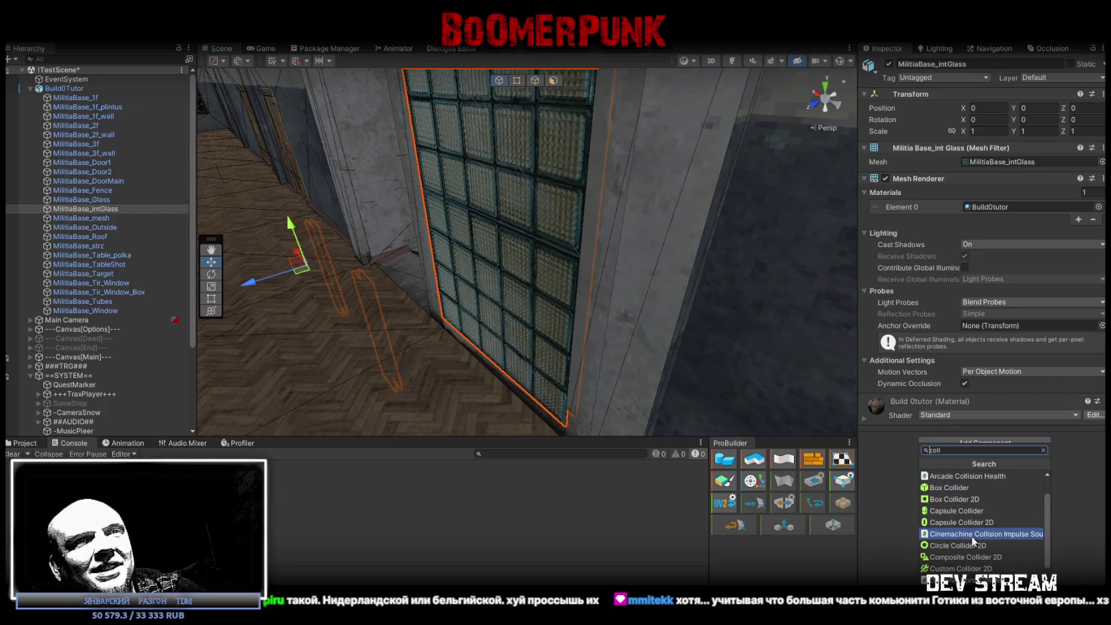
left_click(962, 548)
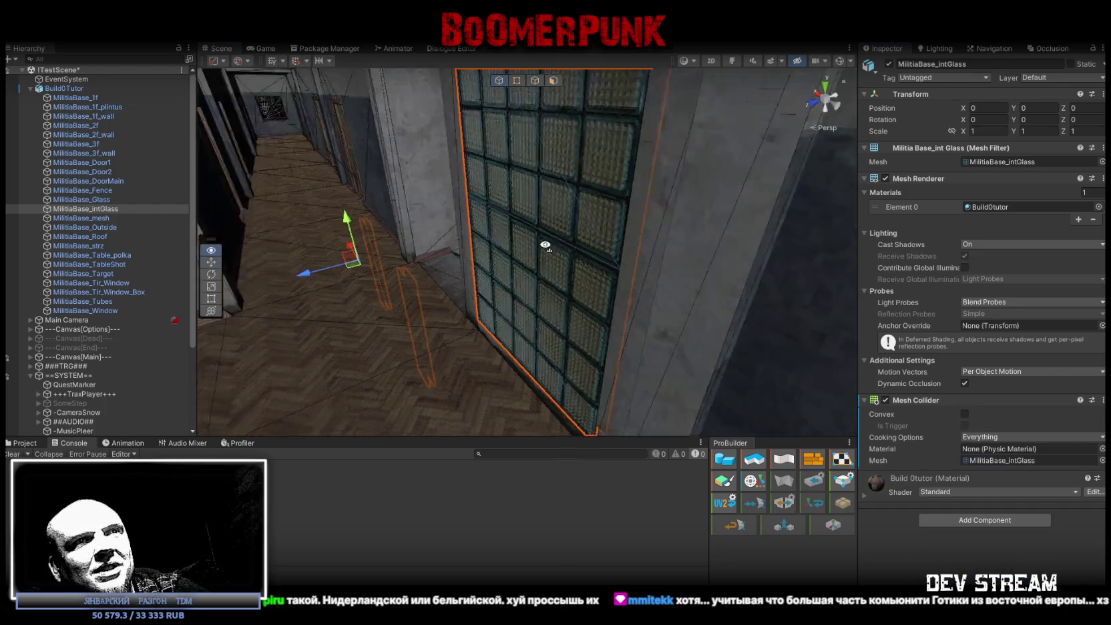
Select the MilitiaBase_Glass window mesh and give it a Mesh Collider
left_click_drag(541, 248, 495, 242)
left_click(498, 239)
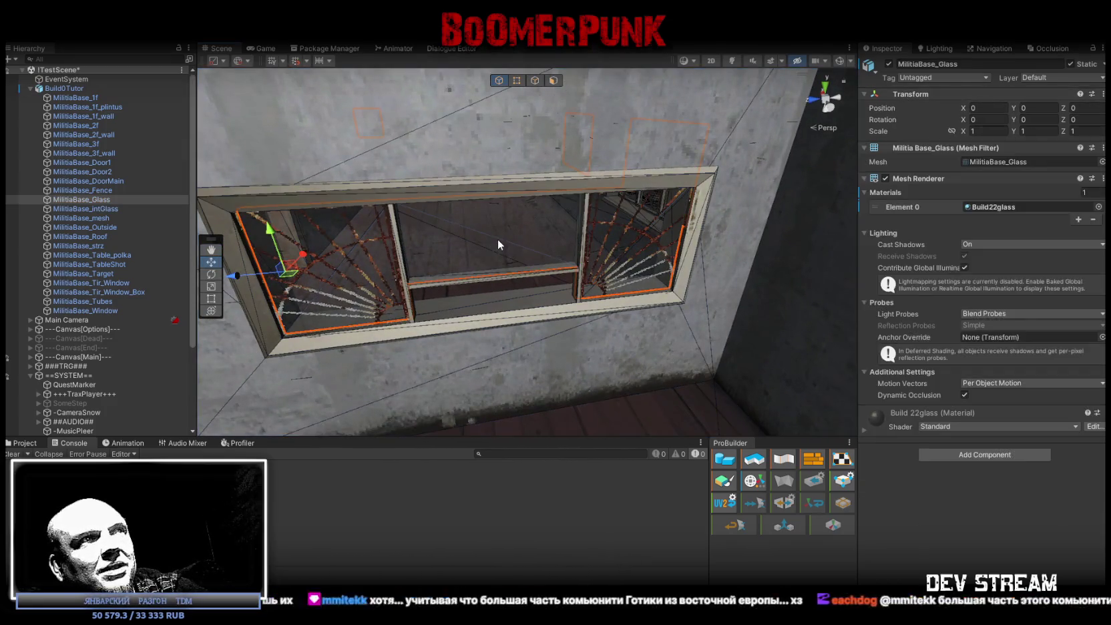
left_click(1035, 454)
type("coll")
key("Up")
key("Return")
left_click_drag(321, 287, 603, 287)
Select the MilitiaBase_Window frames and add a Mesh Collider to them
key("f")
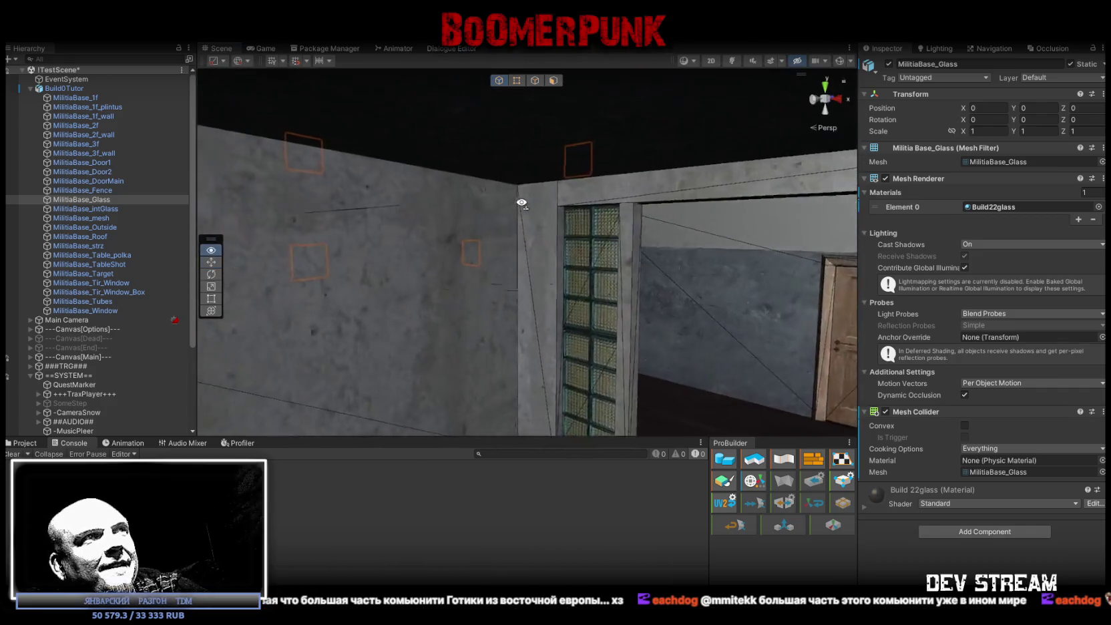
left_click_drag(964, 231, 1092, 263)
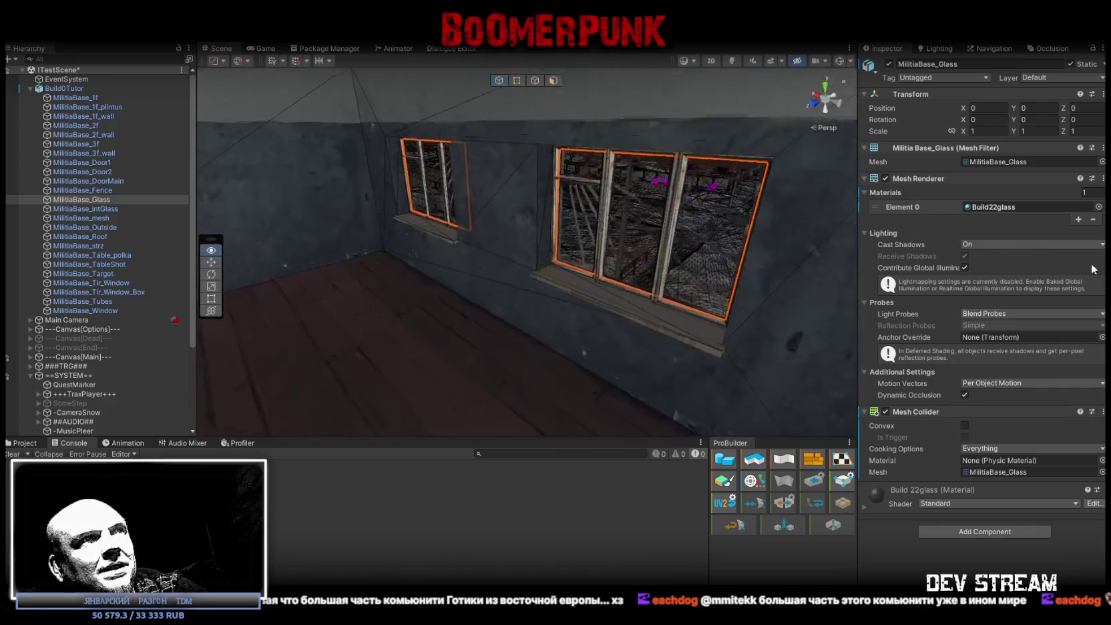
left_click(642, 308)
left_click(643, 312)
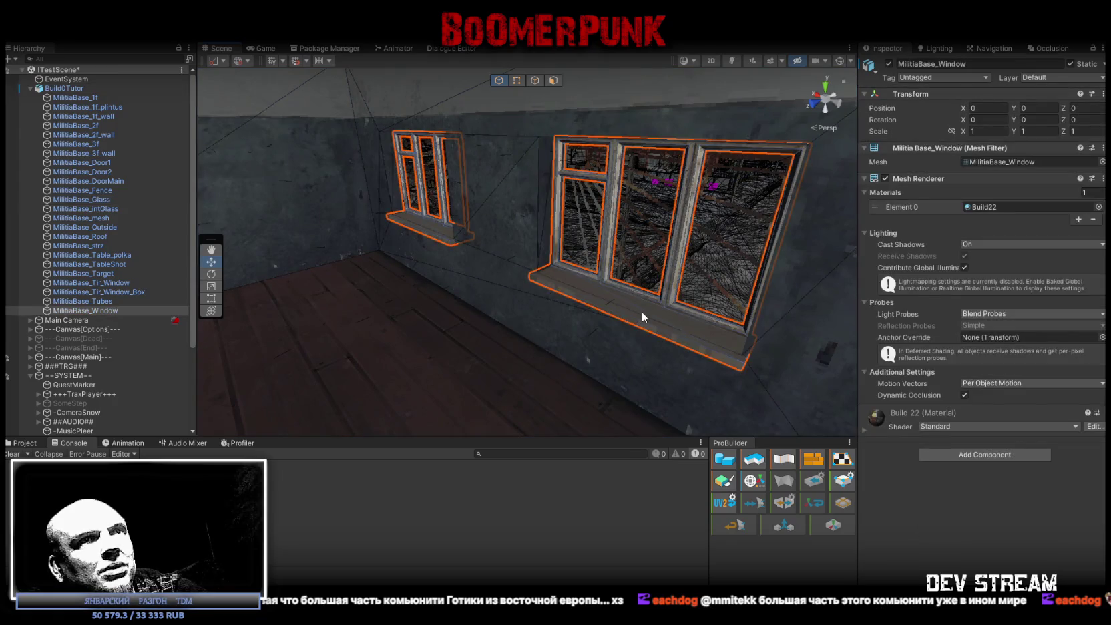
left_click(968, 455)
type("coll")
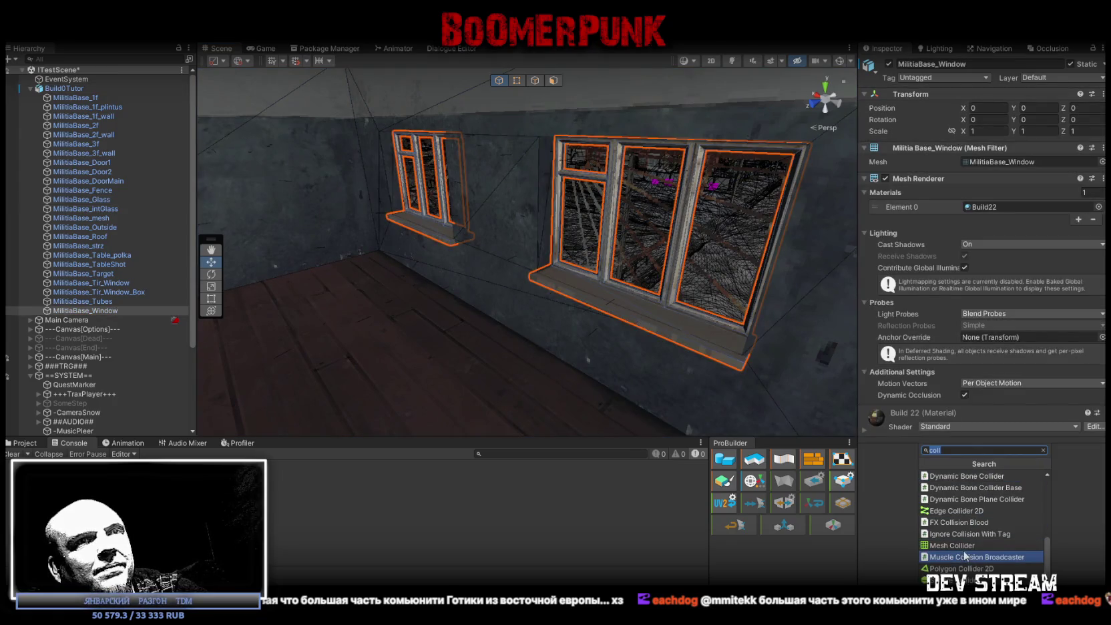
left_click(968, 545)
left_click_drag(715, 306, 727, 314)
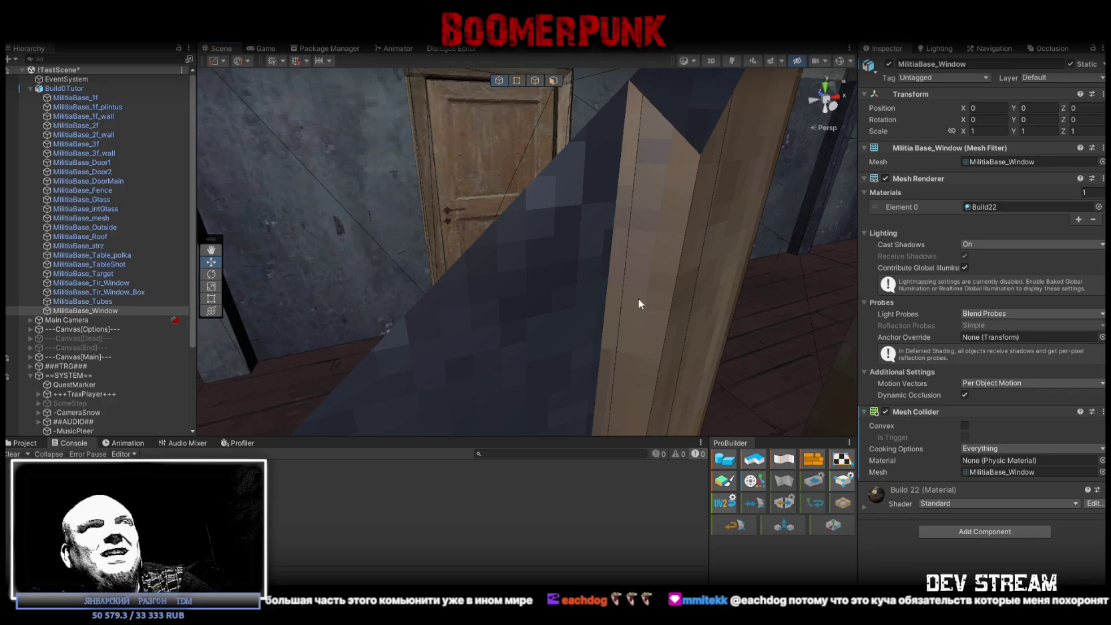
key("f")
mouse_move(631, 267)
left_mouse_down()
mouse_move(622, 230)
mouse_move(569, 249)
mouse_move(539, 212)
mouse_move(628, 255)
mouse_move(647, 308)
mouse_move(621, 350)
mouse_move(293, 273)
mouse_move(528, 298)
mouse_move(277, 275)
mouse_move(595, 291)
mouse_move(441, 305)
mouse_move(362, 273)
mouse_move(365, 290)
mouse_move(668, 260)
left_mouse_up()
mouse_move(979, 246)
left_mouse_down()
mouse_move(536, 253)
mouse_move(899, 337)
mouse_move(994, 263)
mouse_move(907, 321)
mouse_move(828, 272)
left_mouse_up()
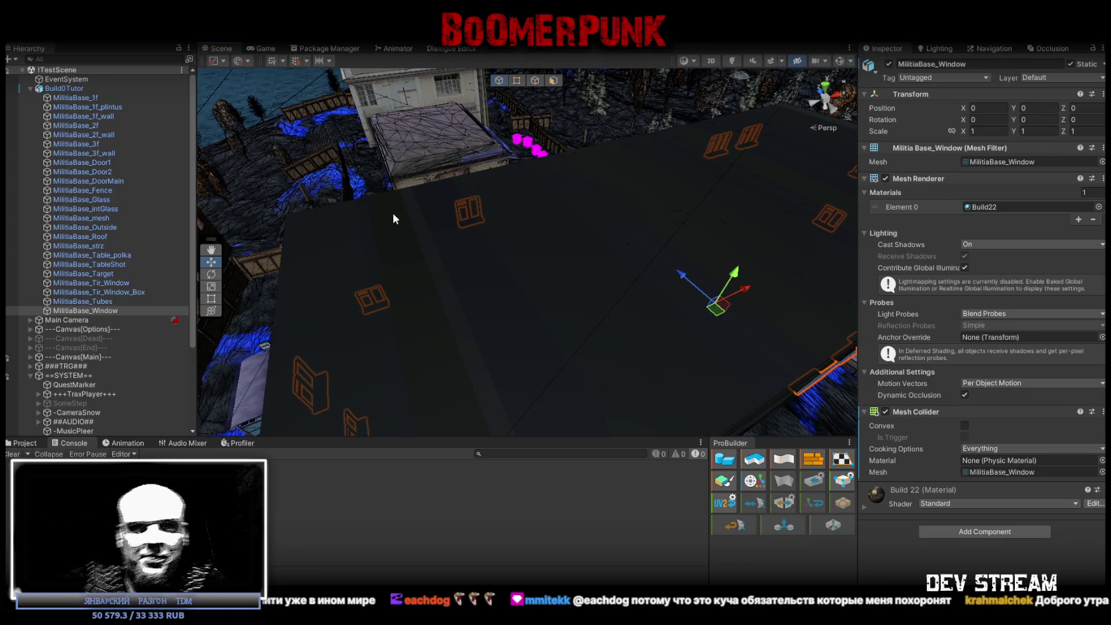
Browse MilitiaBase objects in the Hierarchy, from Tubes up to Table_polka
left_click(101, 301)
left_click(105, 293)
left_click(107, 282)
left_click(108, 274)
left_click(110, 265)
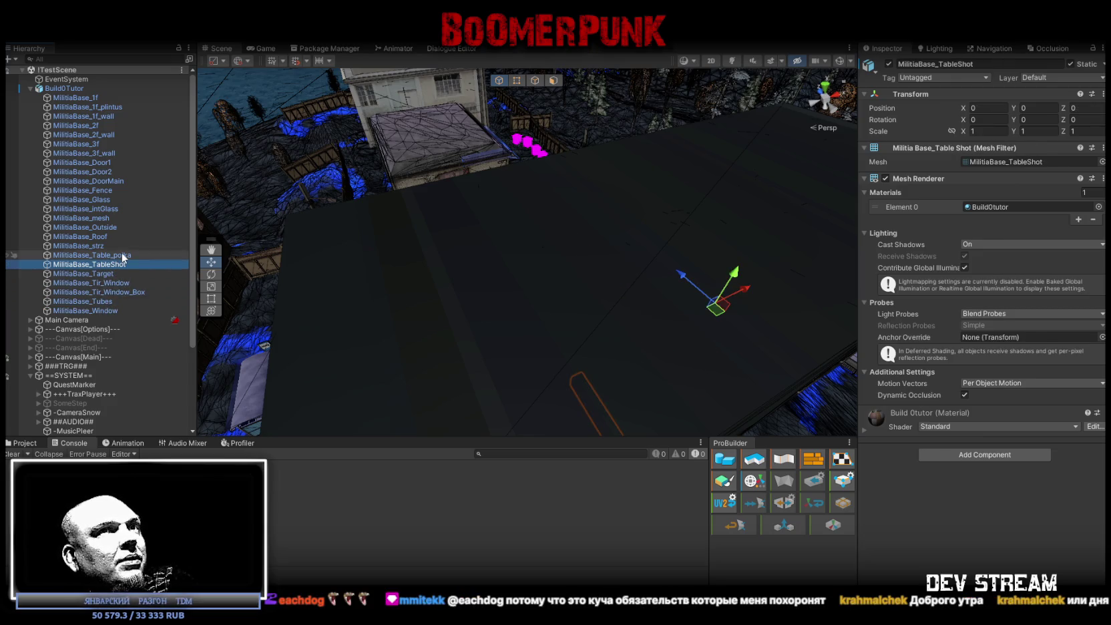
left_click(123, 257)
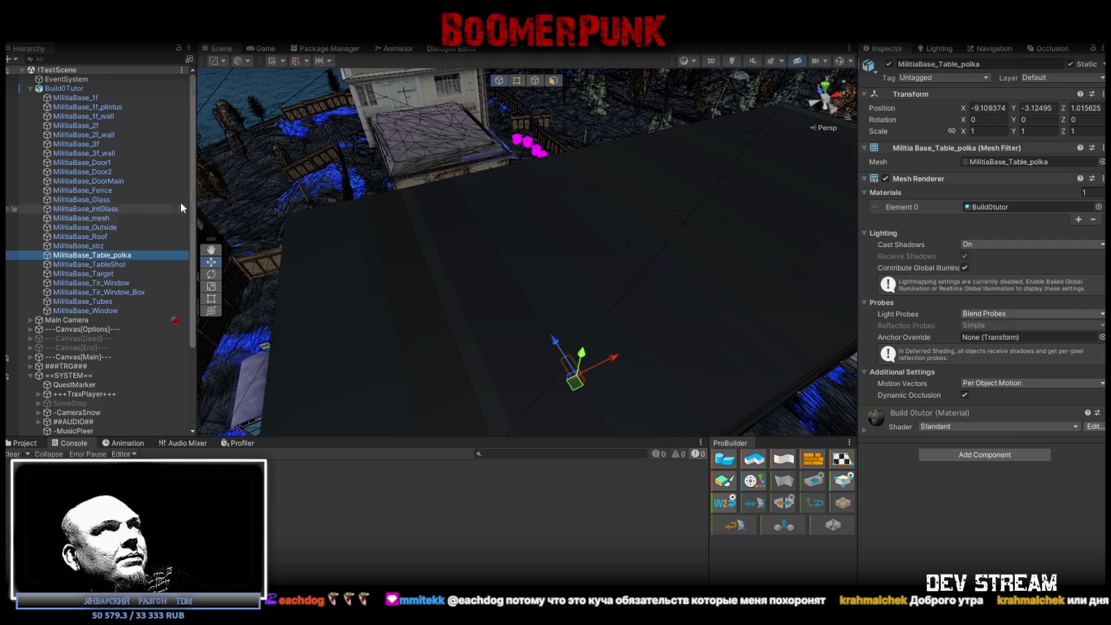
Create an empty GameObject from Build0Tutor and move it to the scene root
left_click(31, 88)
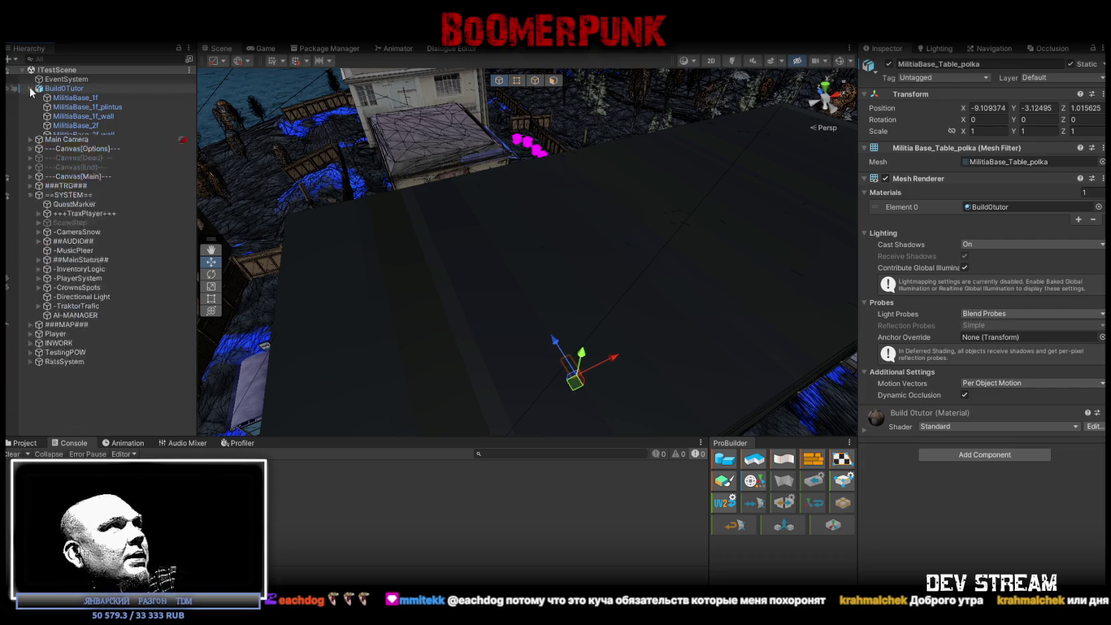
right_click(67, 89)
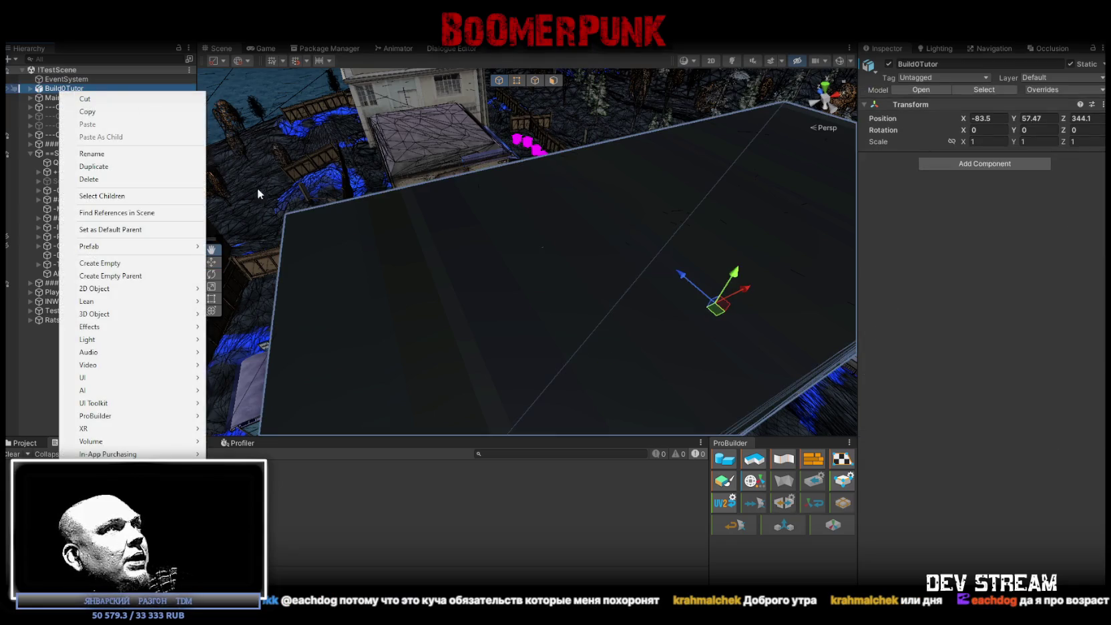
left_click(79, 261)
key("Return")
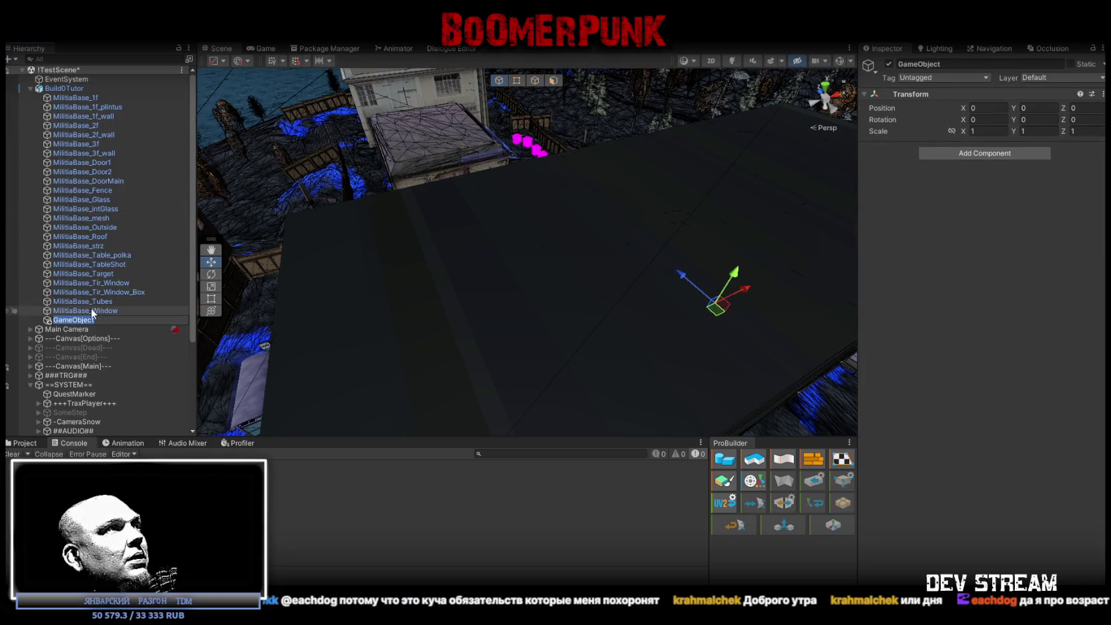
left_click_drag(59, 92, 59, 99)
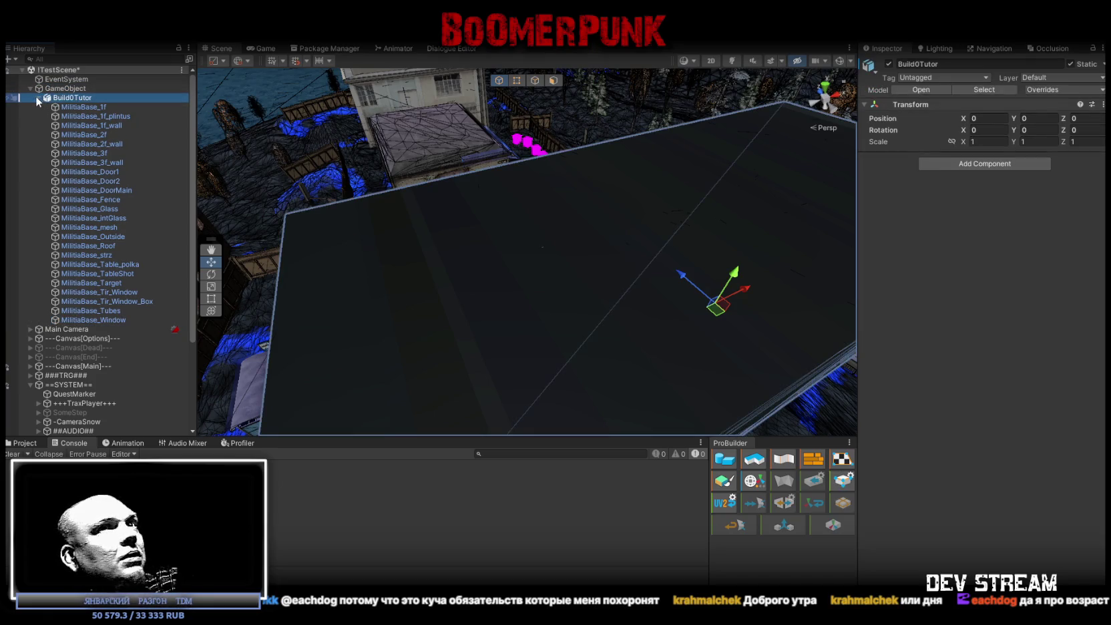
Rename the new parent GameObject to 'MainTutorBuild', correcting the mistyped attempts
left_click(37, 98)
left_click(68, 86)
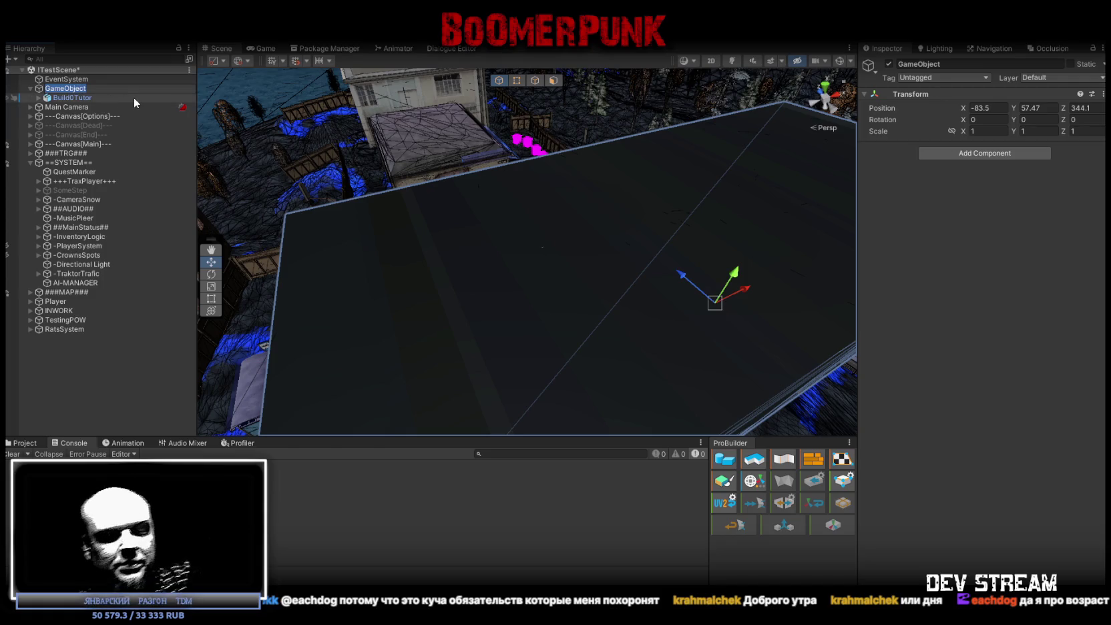
key("F2")
type("ьыдшеш")
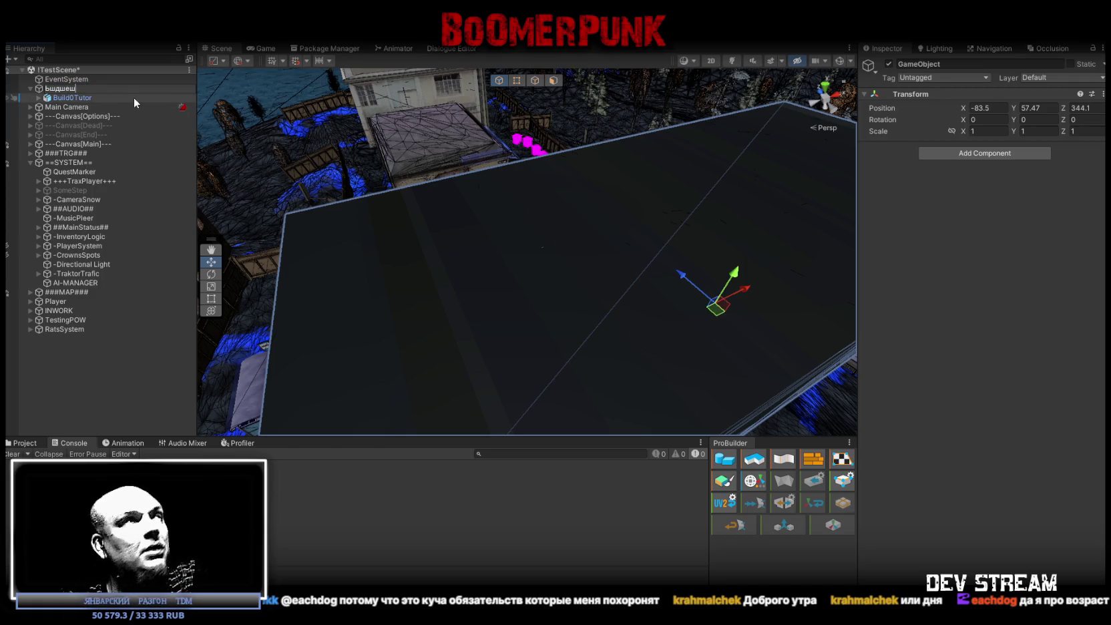
key("ctrl+BackSpace")
key("alt+shift")
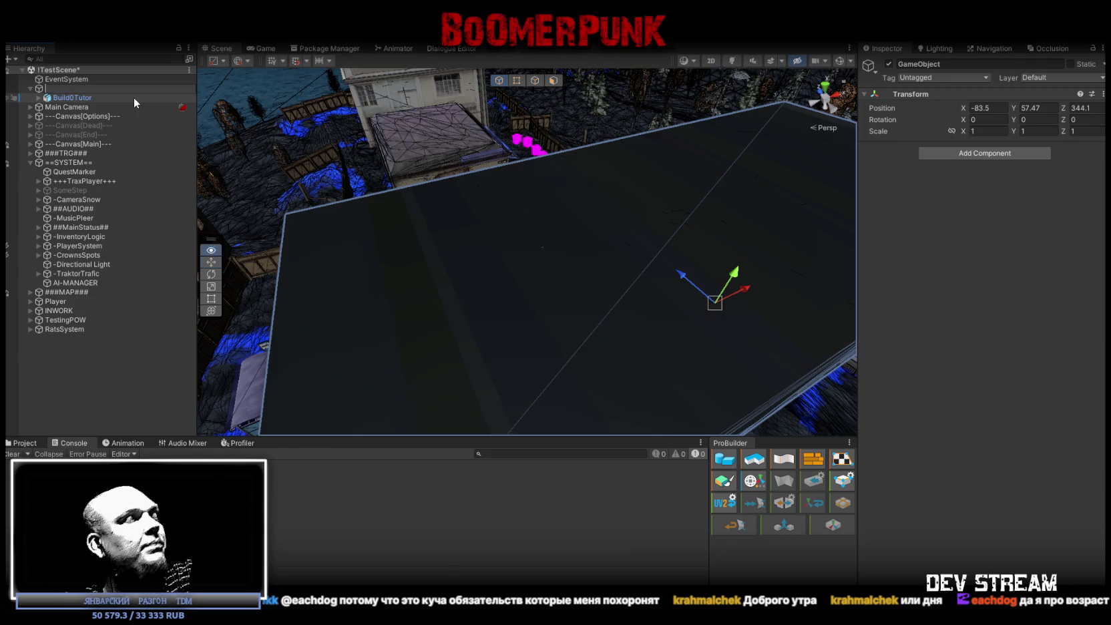
type("Mill")
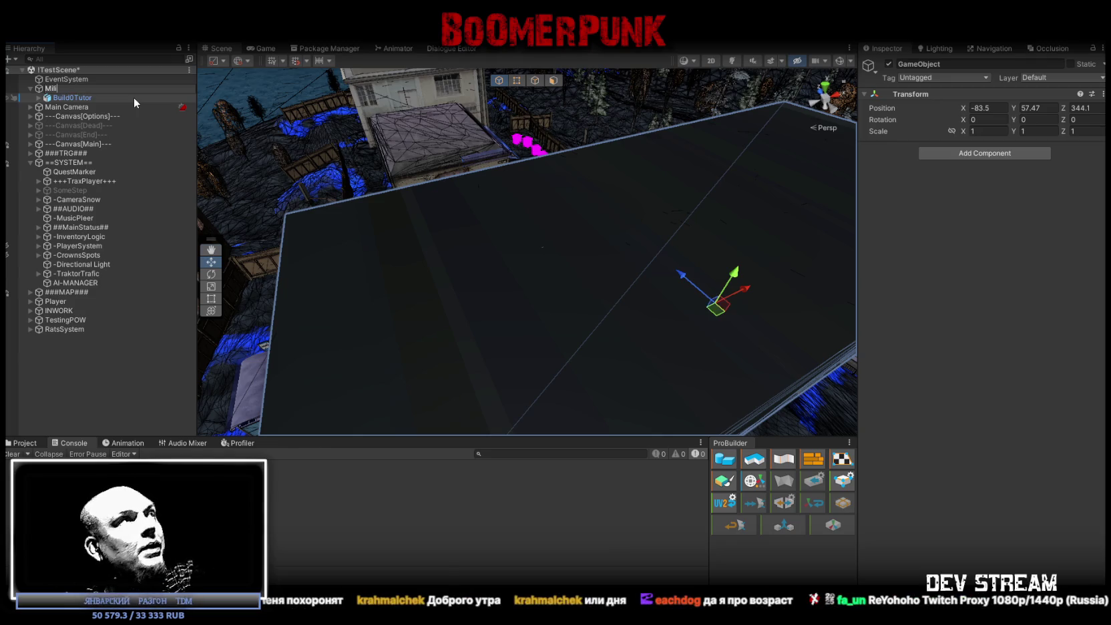
key("ctrl+BackSpace")
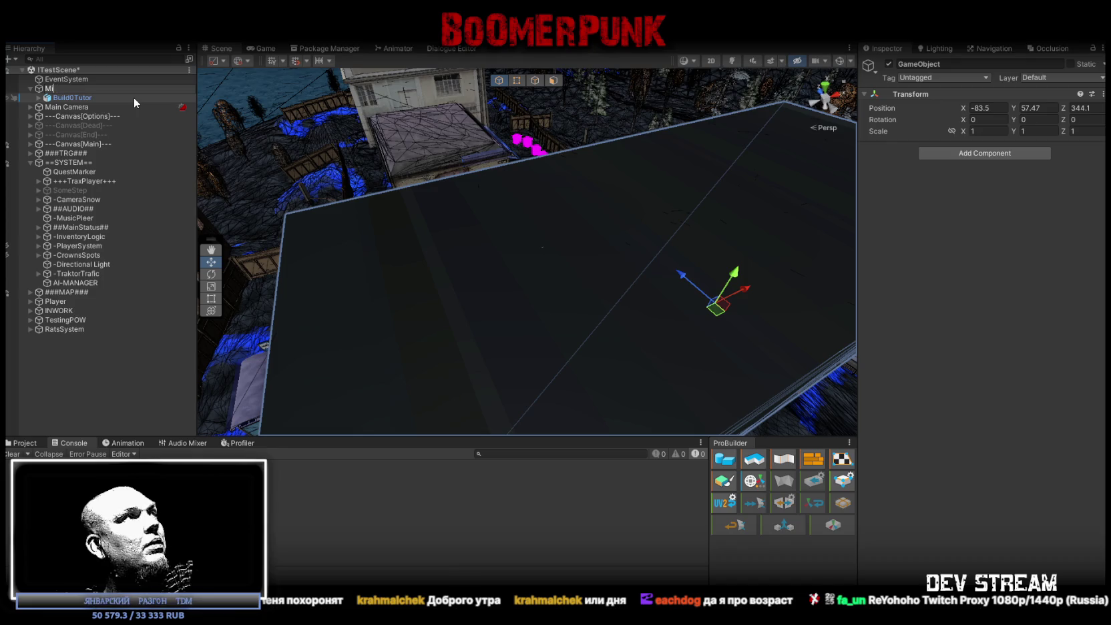
type("MainTutorBuild")
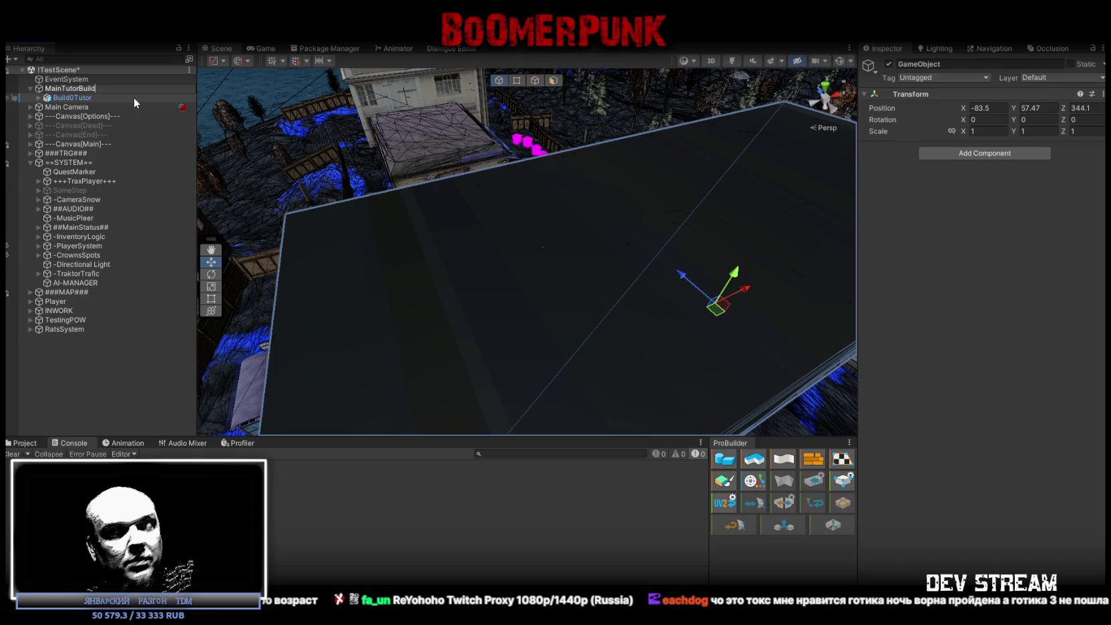
key("Return")
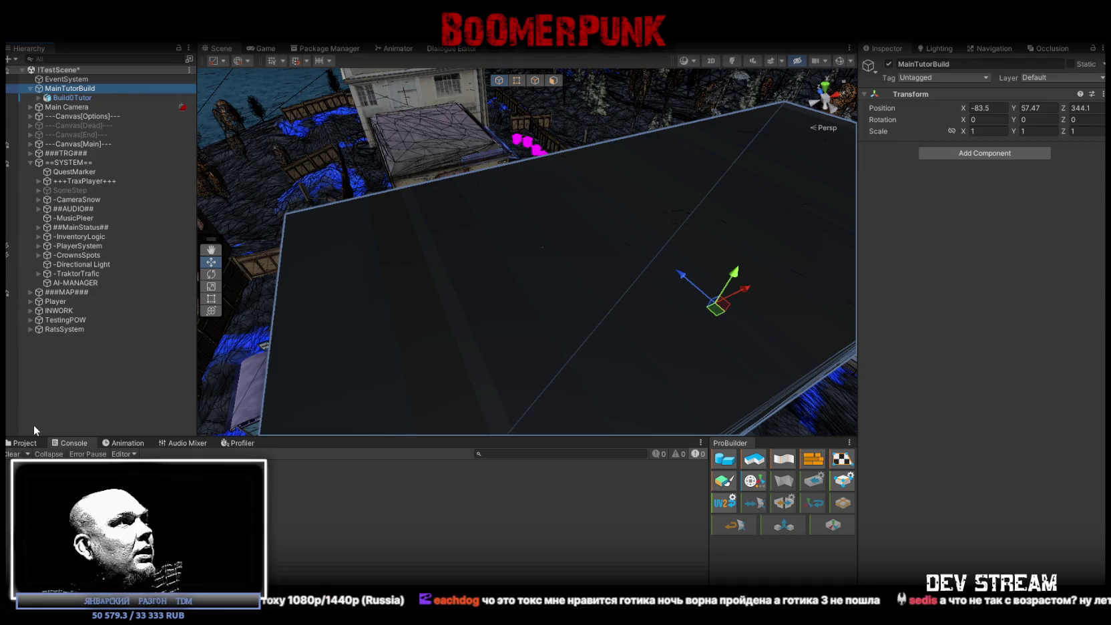
mouse_move(300, 167)
left_mouse_down()
mouse_move(502, 109)
mouse_move(478, 99)
left_mouse_up()
right_click(64, 90)
Create an empty child under MainTutorBuild and name it 'TutorLight'
left_click(104, 245)
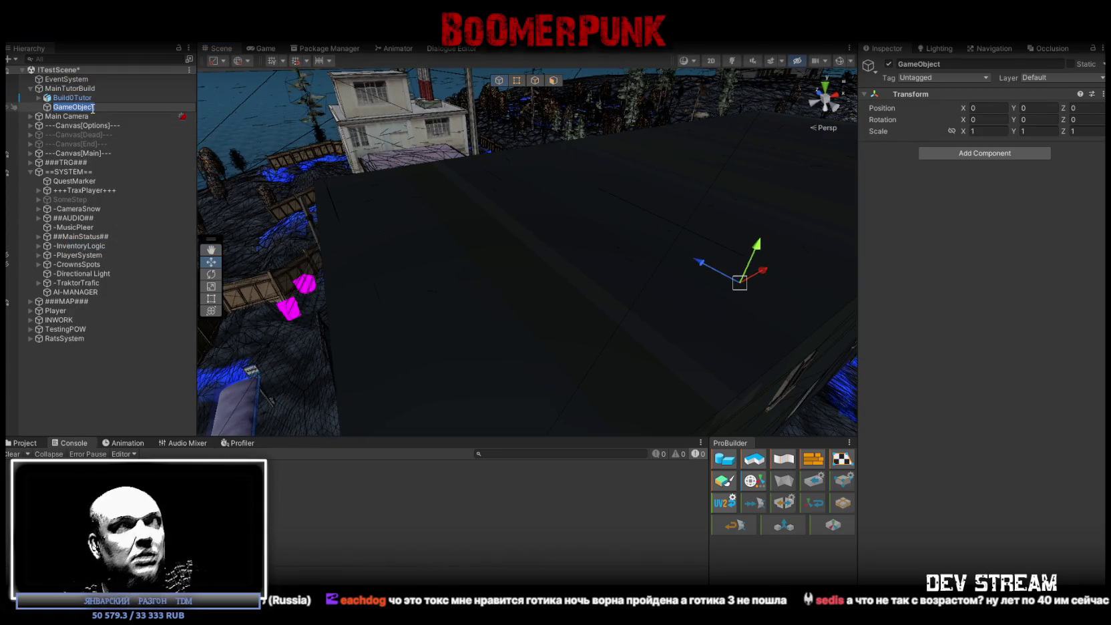
left_click(88, 90)
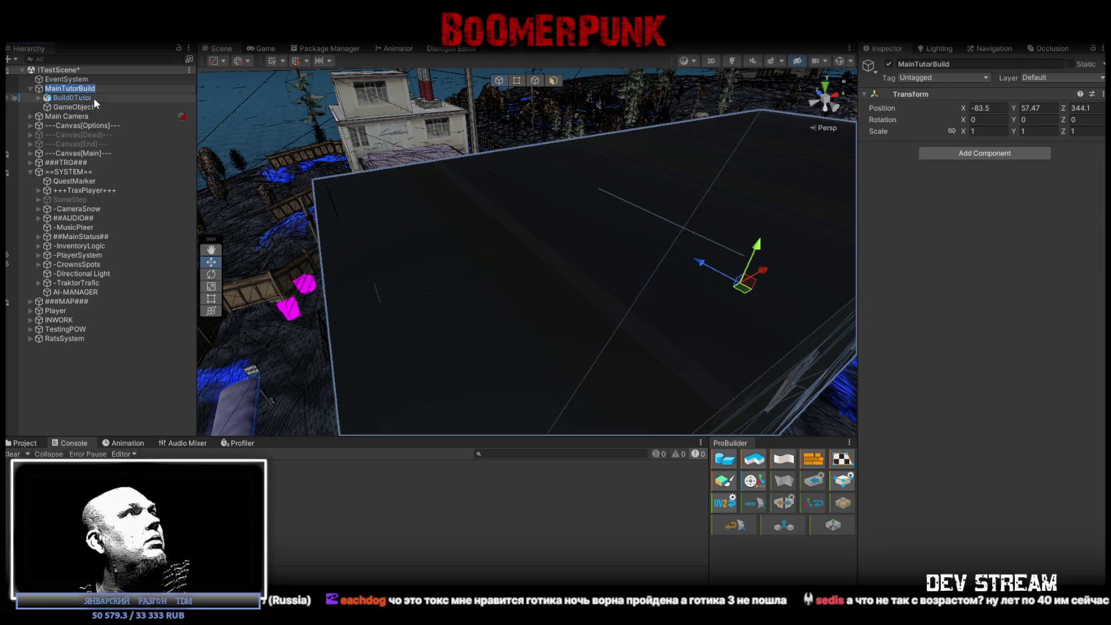
left_click(74, 106)
type("MainTutorBuild")
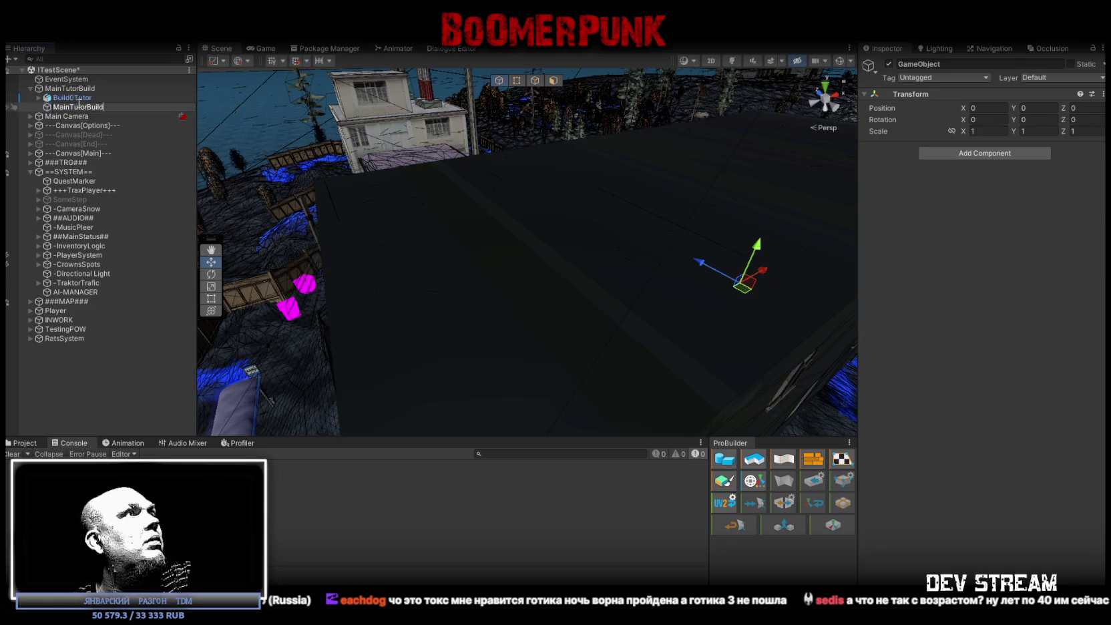
left_click(68, 107)
key("BackSpace")
key("BackSpace")
key("BackSpace")
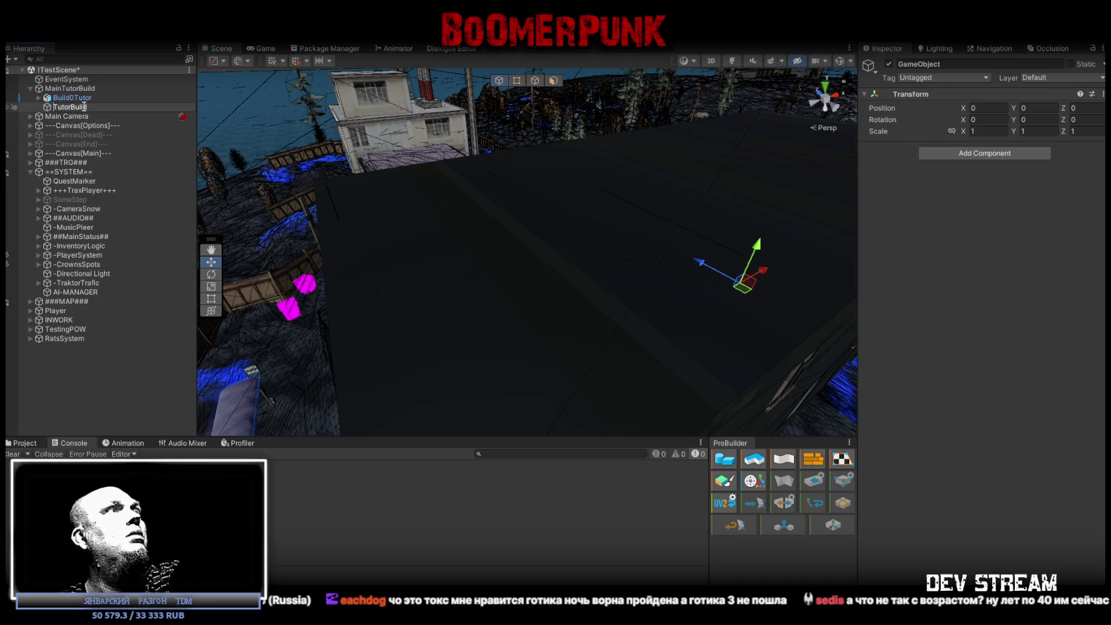
key("BackSpace")
type("Light")
key("Return")
mouse_move(401, 107)
left_mouse_down()
mouse_move(427, 236)
mouse_move(446, 214)
mouse_move(529, 181)
mouse_move(410, 230)
mouse_move(369, 223)
mouse_move(325, 146)
mouse_move(632, 198)
mouse_move(649, 171)
left_mouse_up()
Inspect the Katel_Lampa ceiling lamp and its Katel_Lampa_Base and Katel_Lampa_OFF parts
left_click(649, 171)
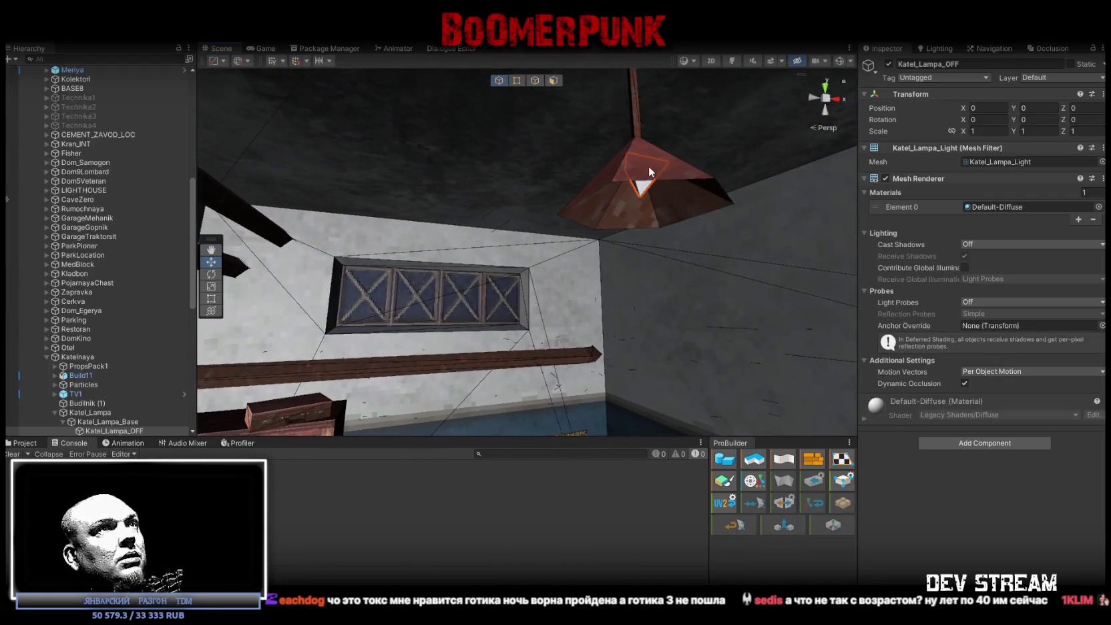
left_click(96, 413)
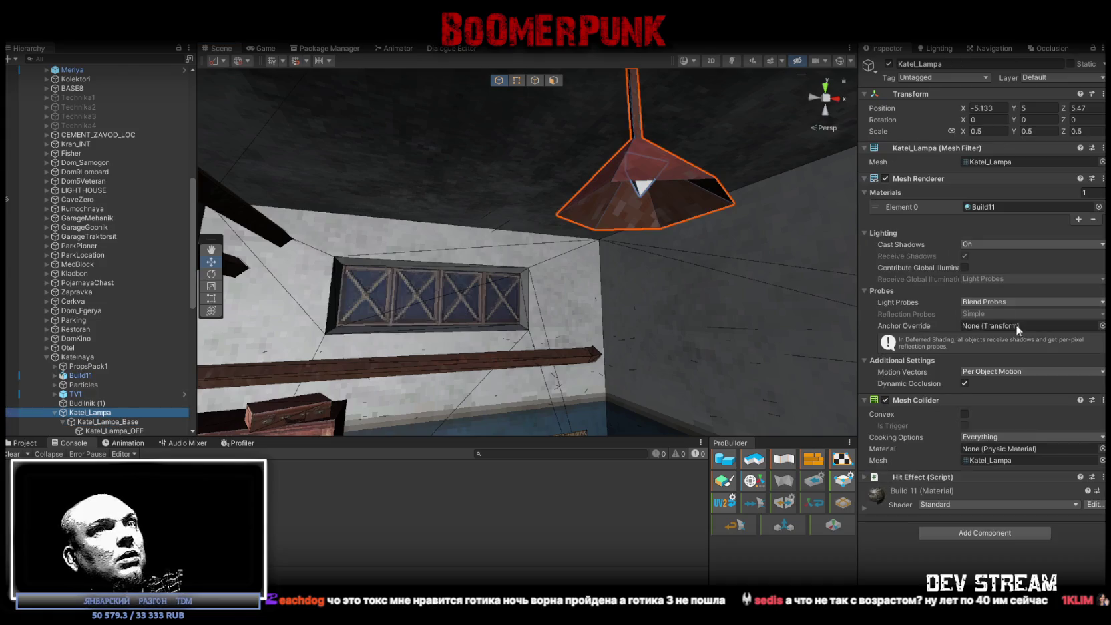
scroll(130, 367, "down", 5)
left_click(107, 248)
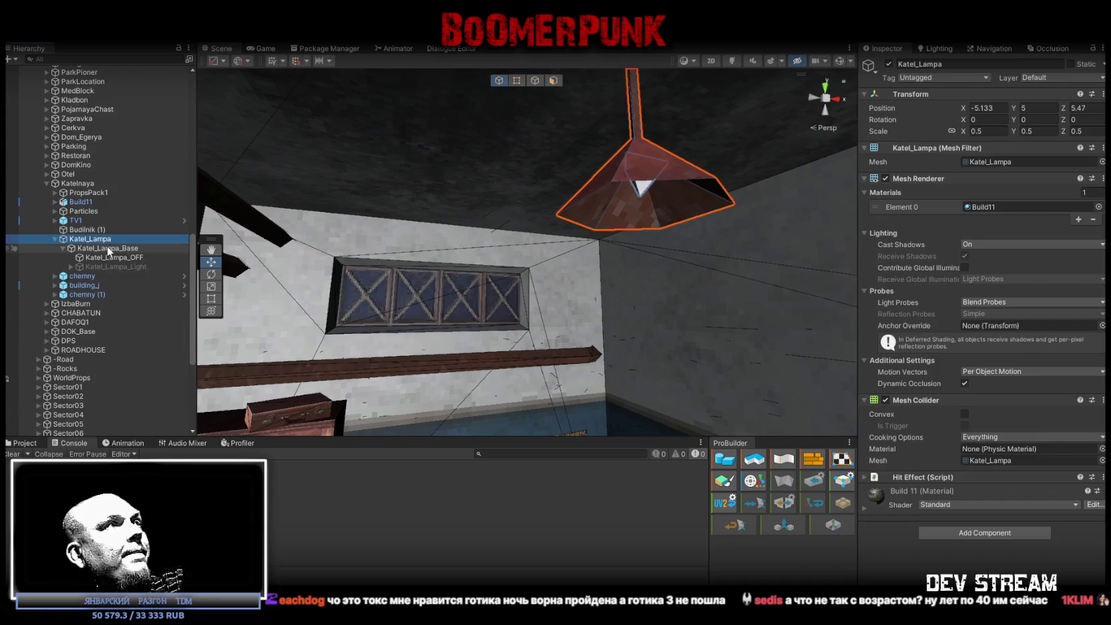
left_click(110, 258)
mouse_move(467, 254)
left_mouse_down()
mouse_move(668, 334)
mouse_move(1045, 423)
mouse_move(1038, 404)
mouse_move(876, 367)
mouse_move(773, 406)
left_mouse_up()
left_click(54, 238)
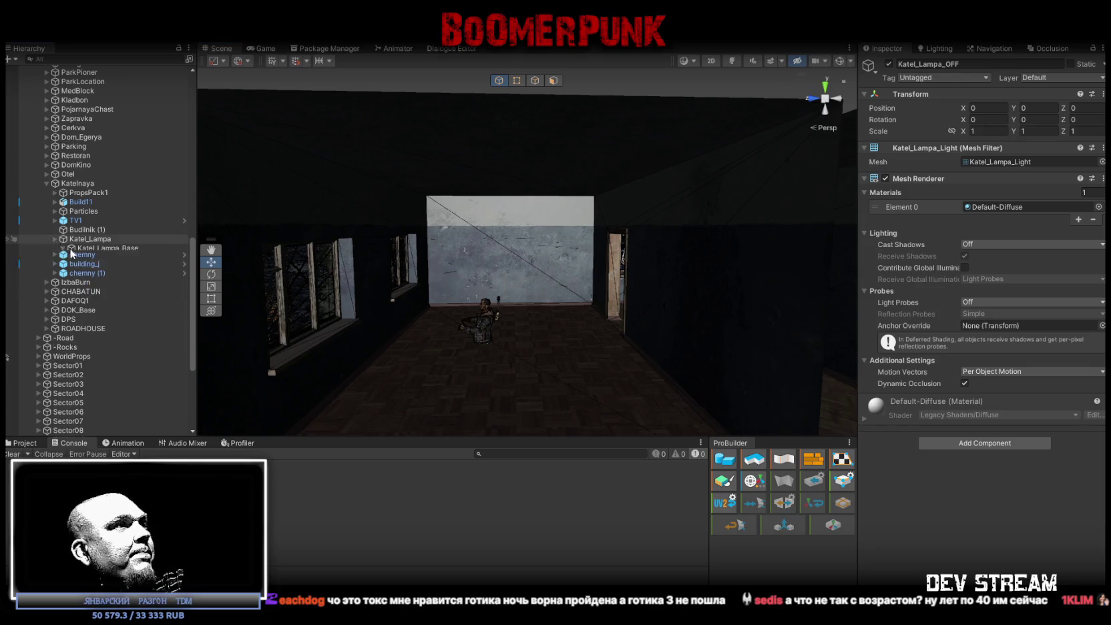
Search the Project assets for 'ili4' and drop the Lampalli4 prefab onto TutorLight
left_click(24, 443)
left_click(556, 452)
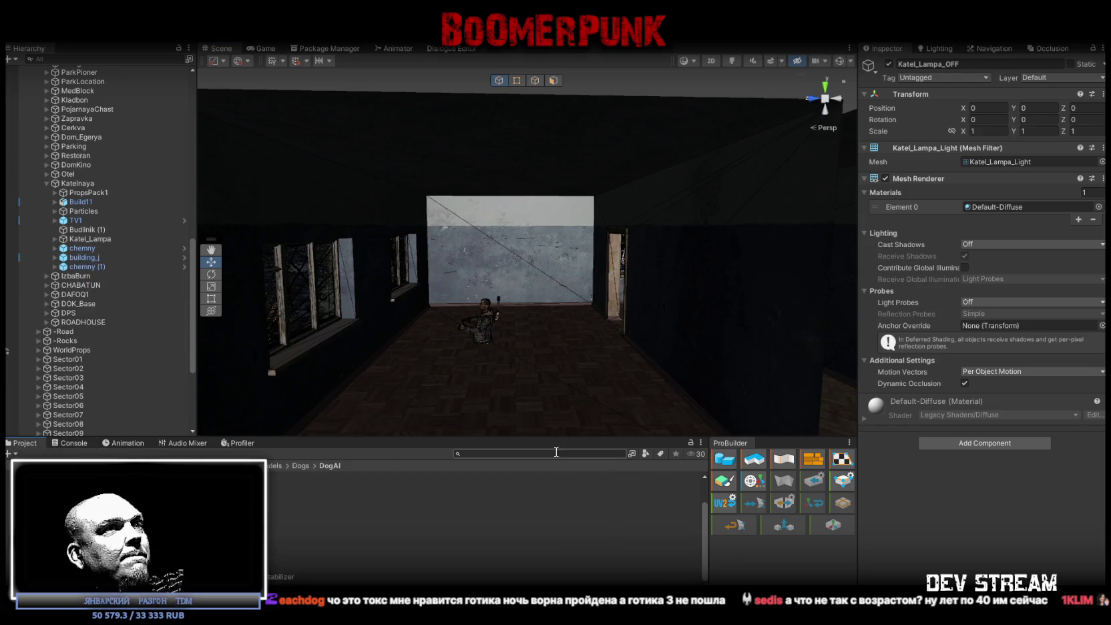
type("ili4")
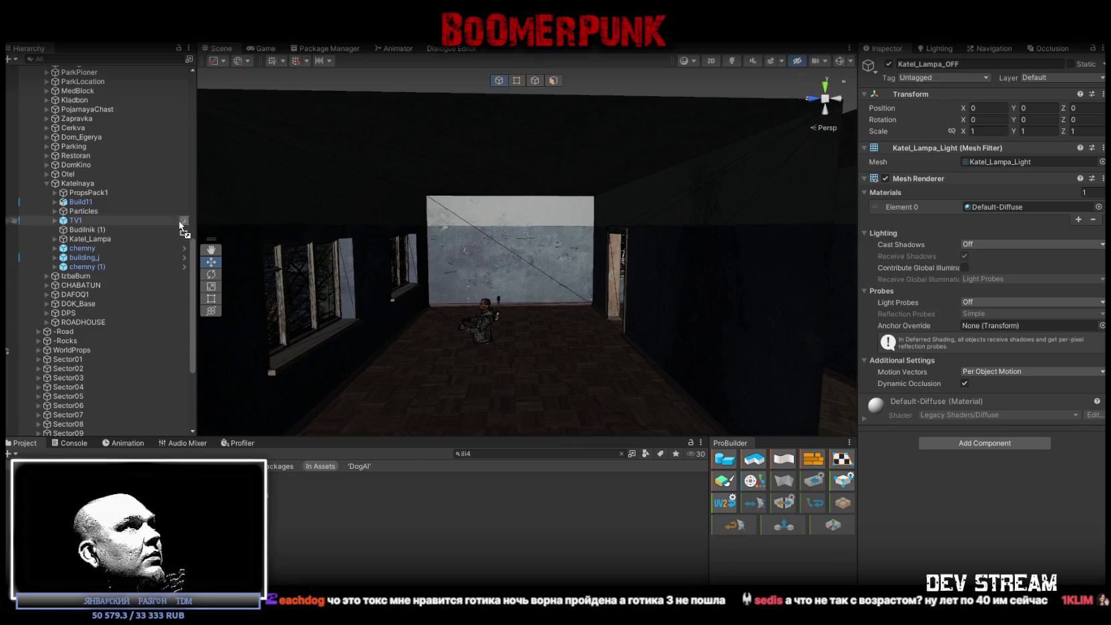
scroll(100, 73, "up", 1)
left_click_drag(97, 64, 94, 107)
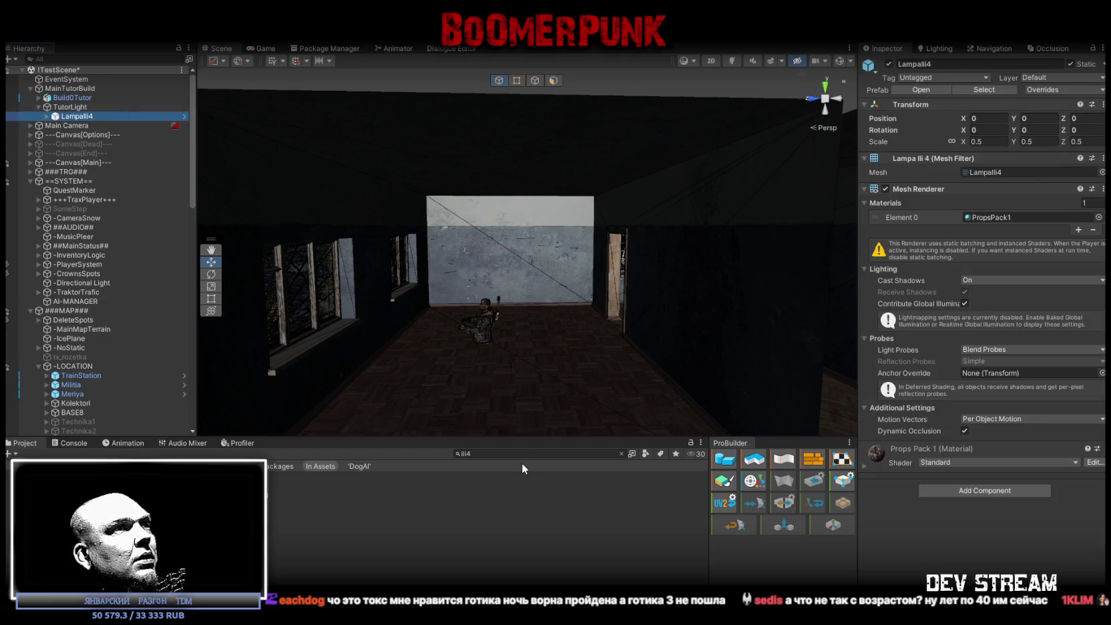
Reveal Lampalli4 in PropsPack, enlarge the thumbnails and preview the AdminPlakat1 poster
left_click(622, 453)
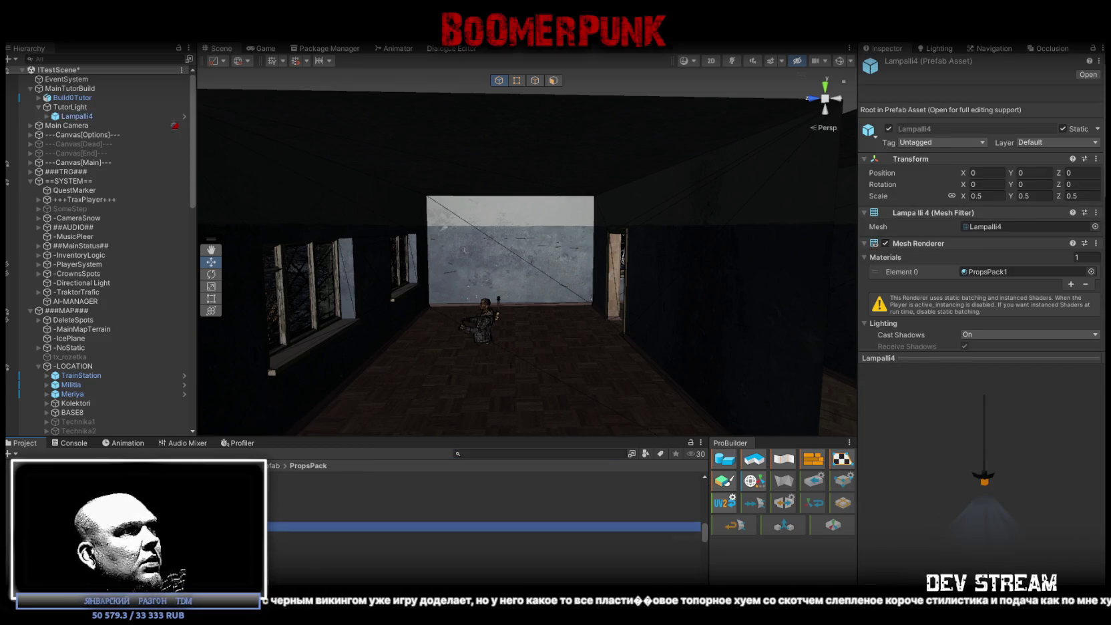
key("Down")
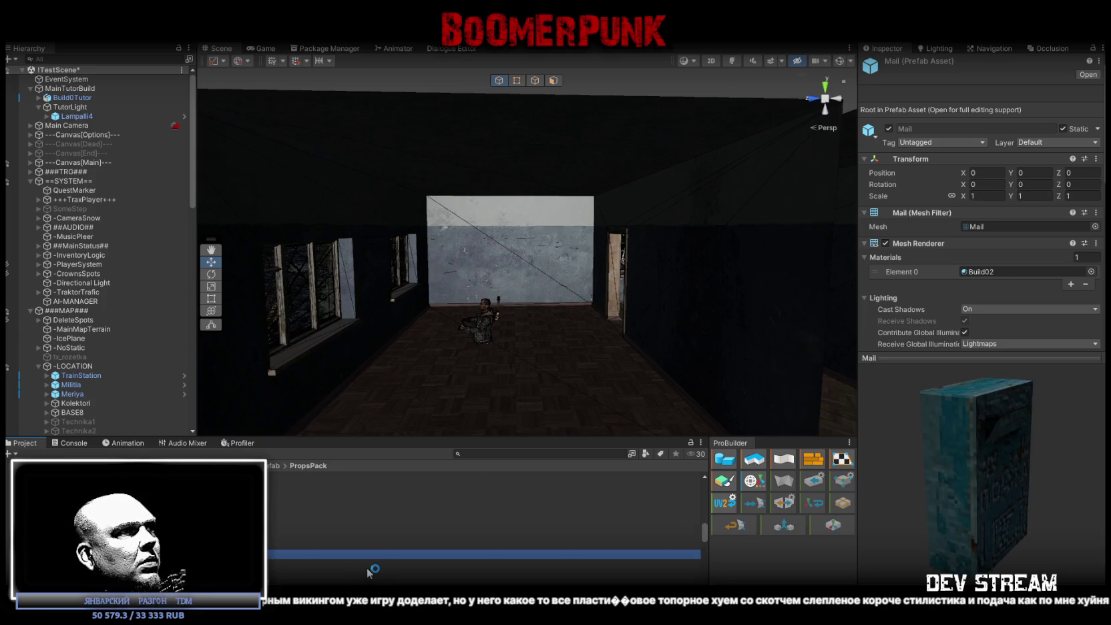
scroll(366, 571, "up", 3)
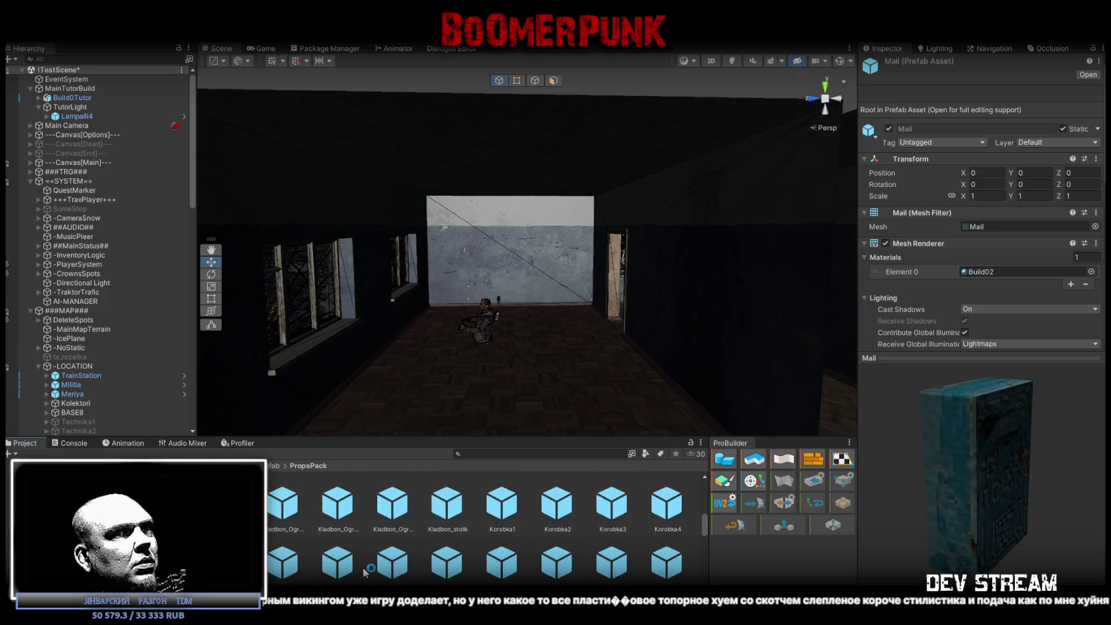
scroll(366, 566, "up", 2)
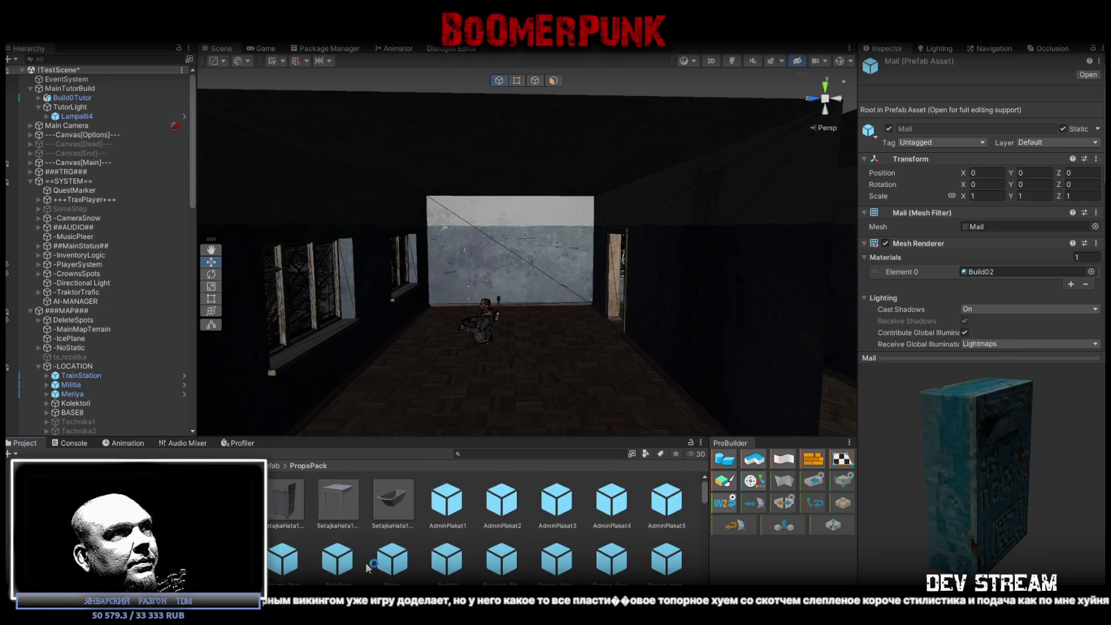
left_click(435, 504)
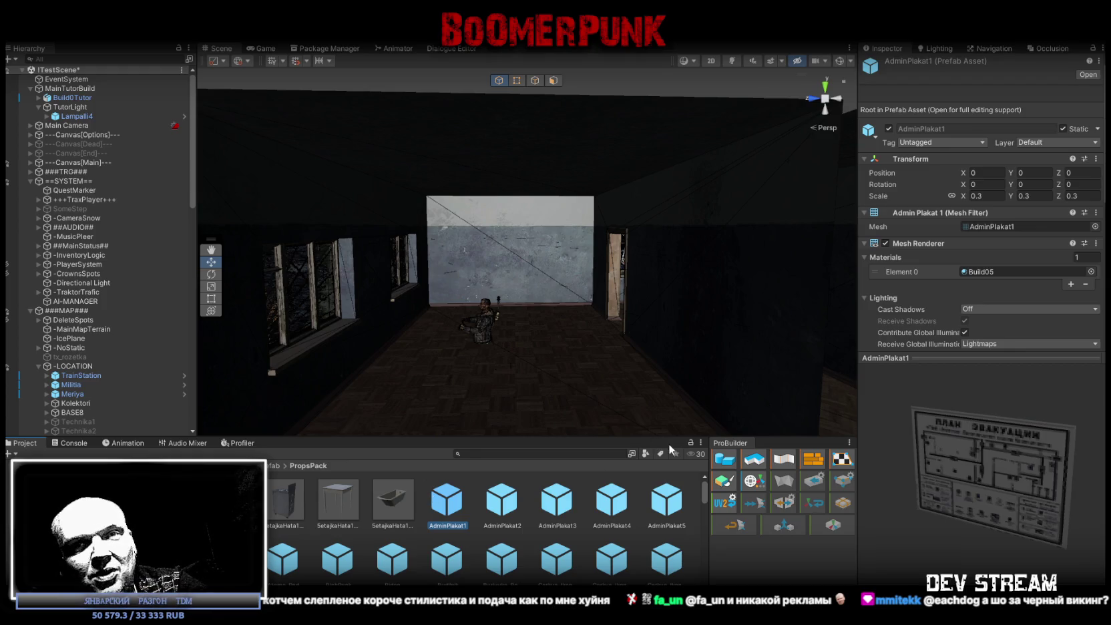
Fly the Scene view toward the room's bare back wall and clear the prefab preview
key("w")
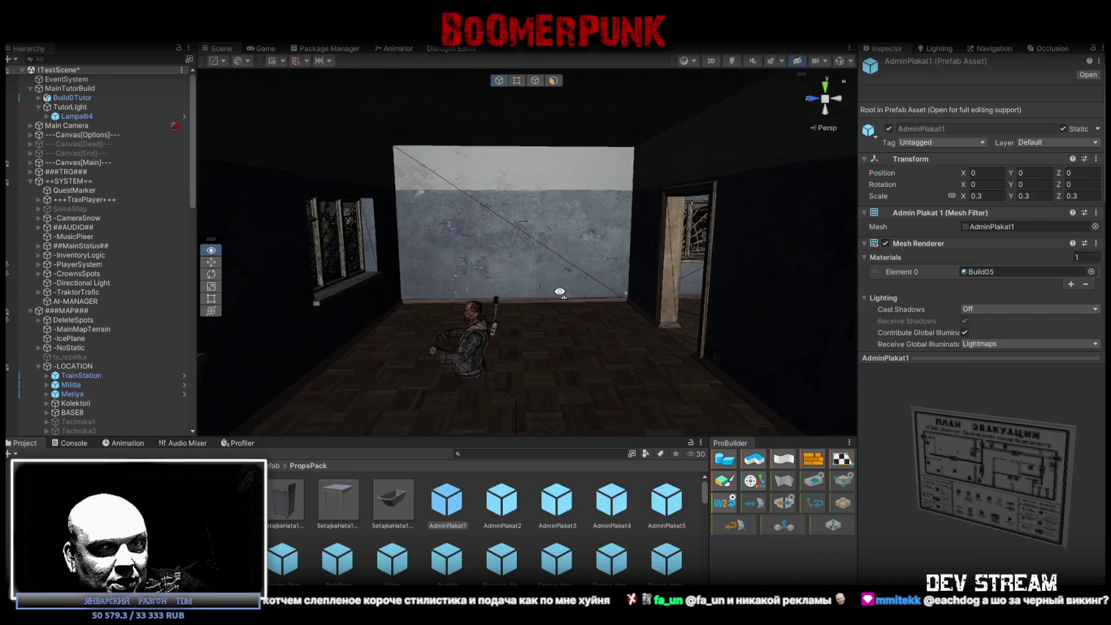
left_click_drag(560, 292, 561, 292)
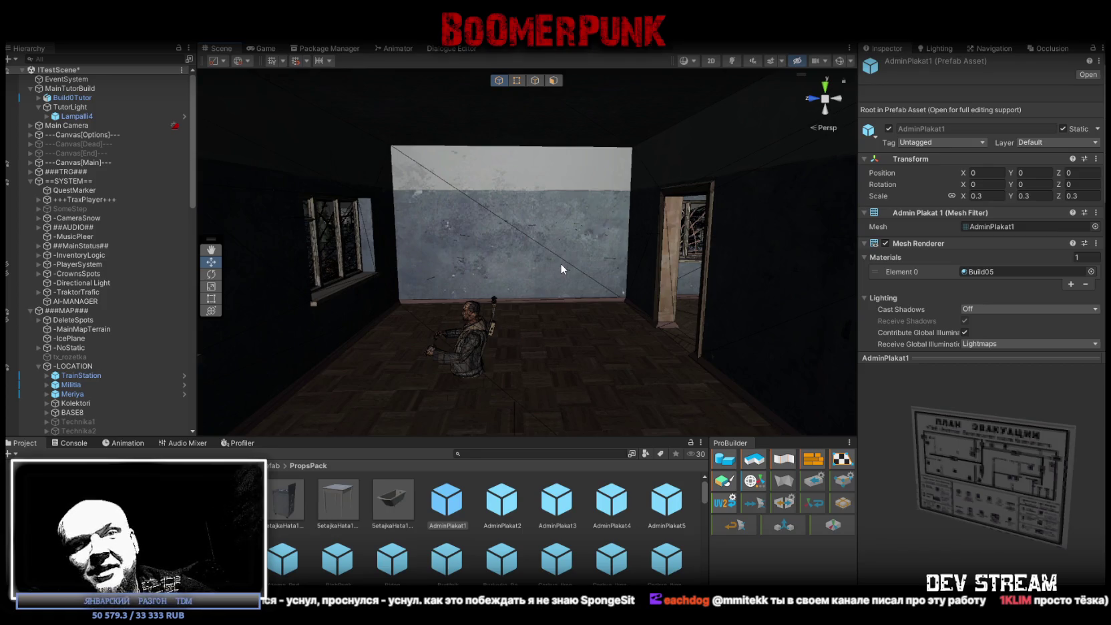
mouse_move(586, 259)
left_mouse_down()
mouse_move(655, 282)
mouse_move(645, 272)
mouse_move(524, 448)
left_mouse_up()
scroll(498, 547, "down", 10)
left_click(422, 506)
left_click(448, 514)
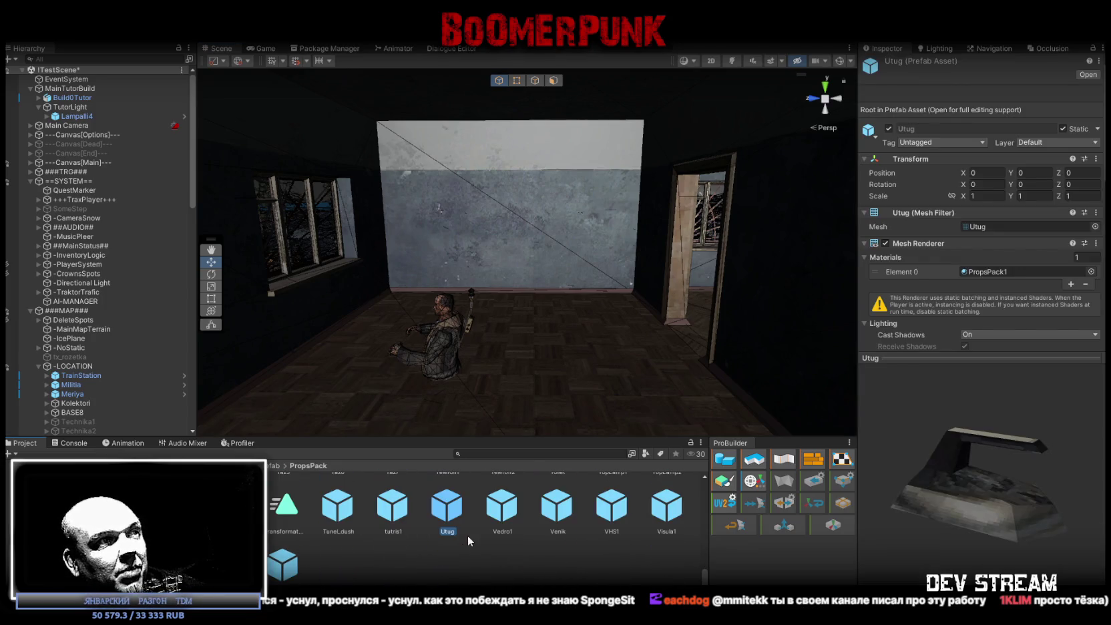
scroll(484, 523, "up", 5)
left_click(554, 506)
key("Right")
key("Right")
key("Right")
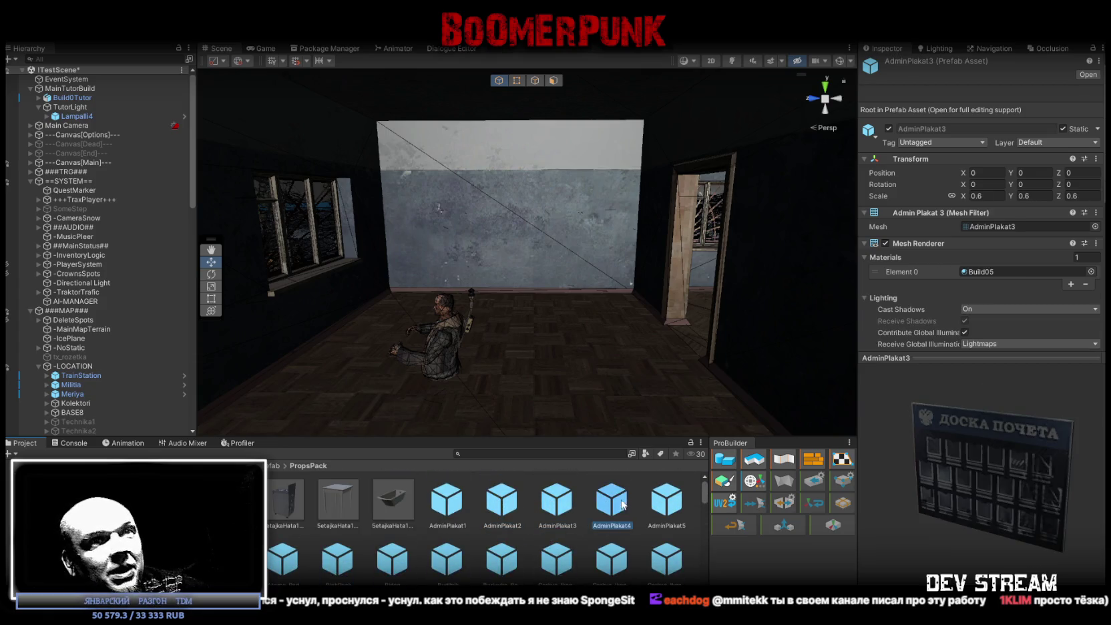
key("Right")
key("Right")
key("Right")
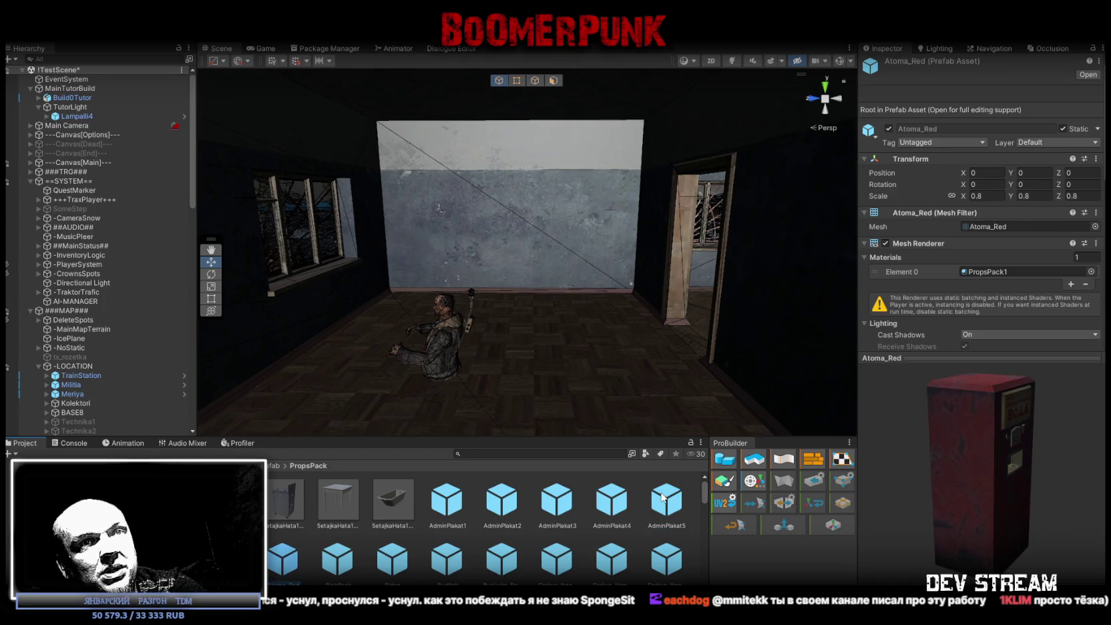
left_click(662, 497)
key("Right")
key("Right")
key("Right")
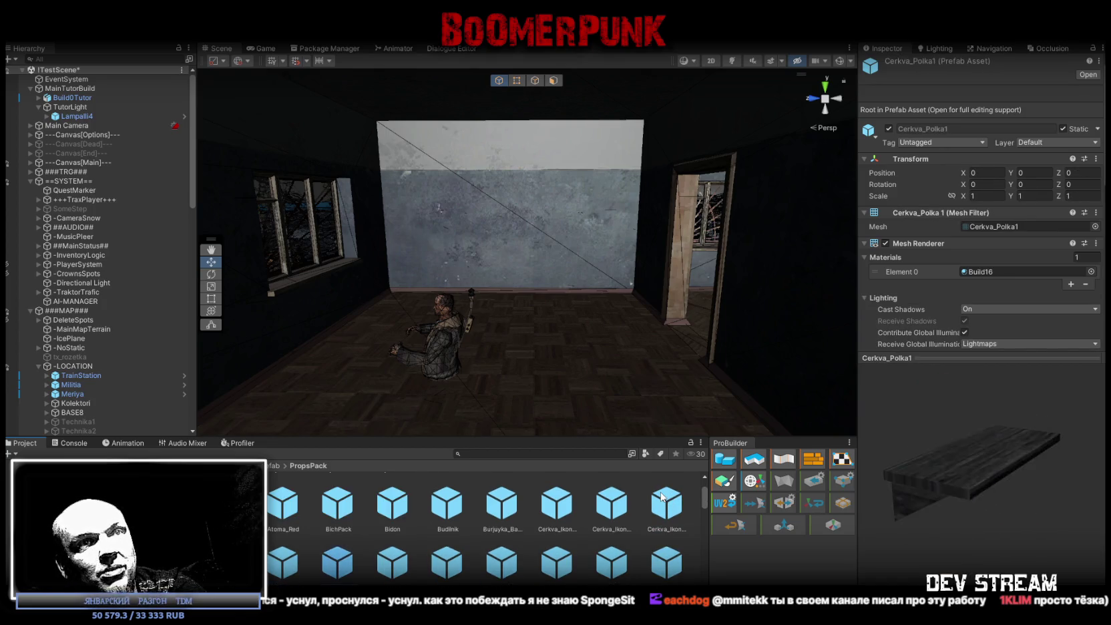
key("Right")
key("Right")
key("Right")
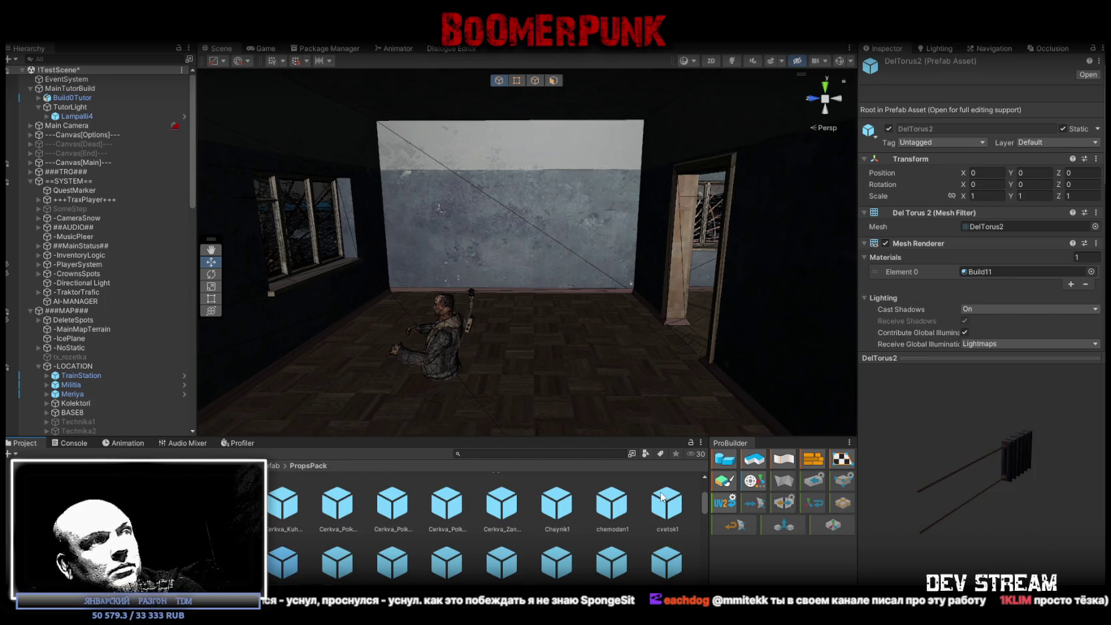
key("Right")
key("Right")
key("Right")
key("Right")
key("Right")
key("Right")
key("Right")
key("Right")
key("Right")
key("Right")
key("Right")
key("Right")
key("Right")
key("Right")
key("Right")
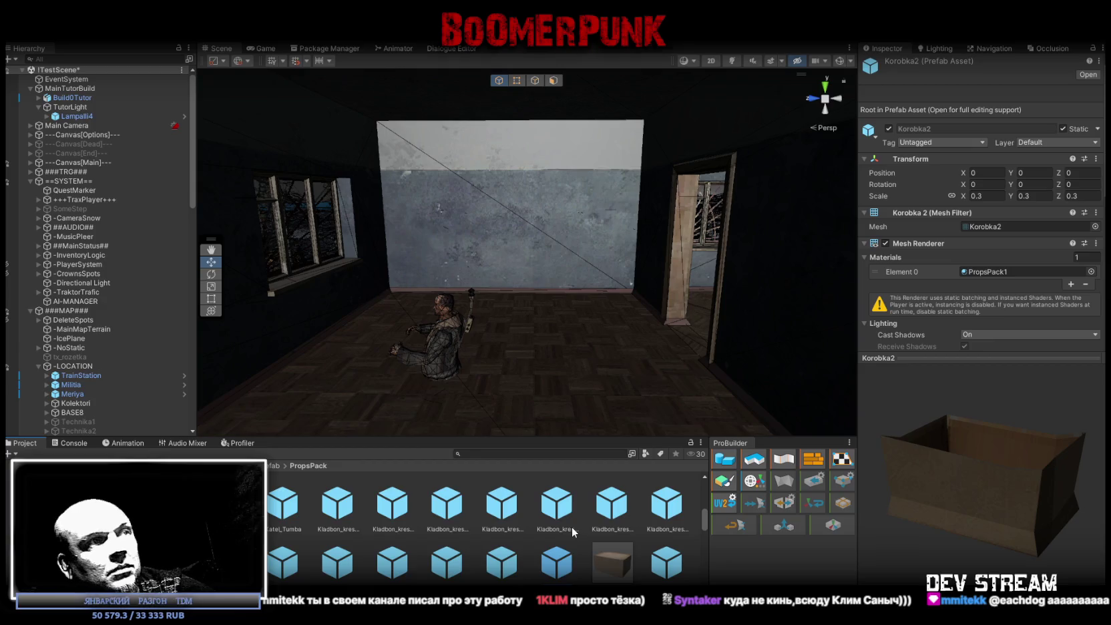
scroll(571, 527, "down", 2)
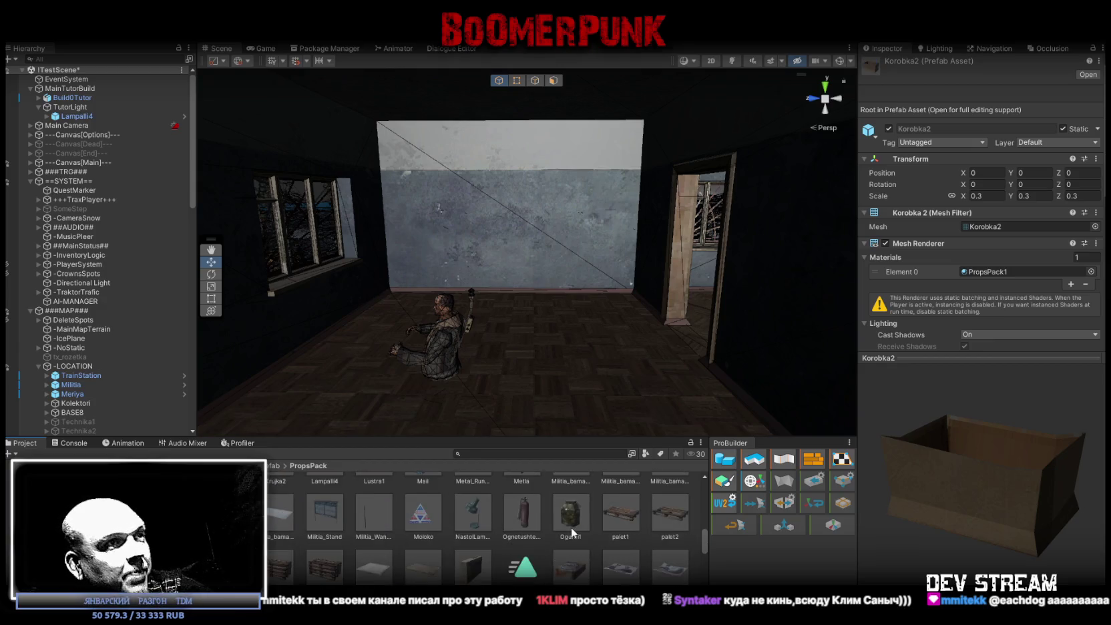
scroll(571, 527, "down", 5)
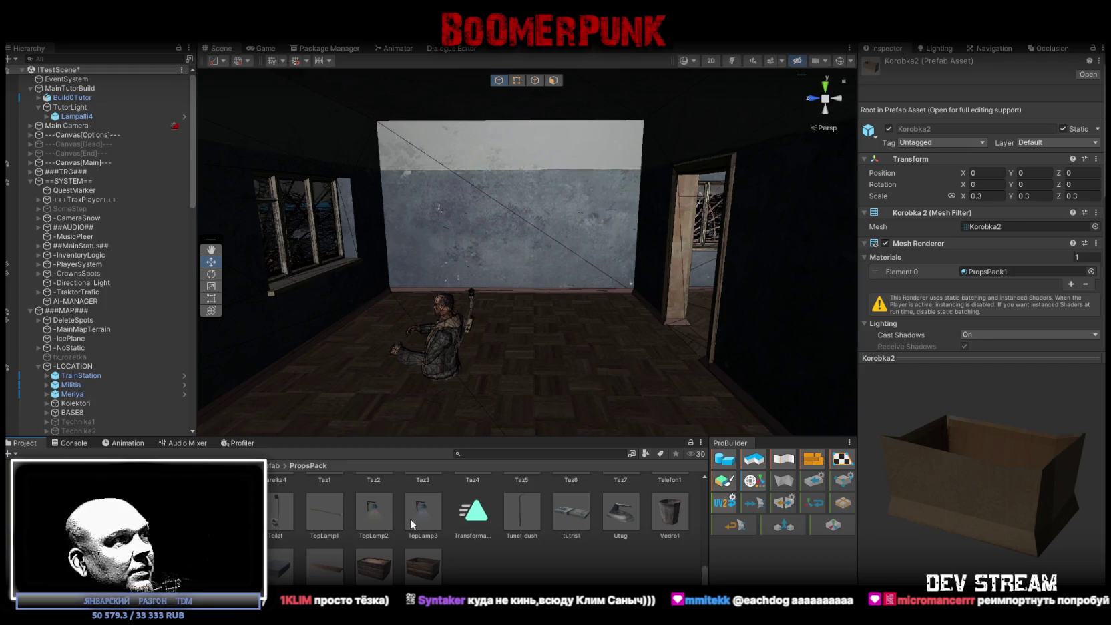
scroll(410, 518, "up", 3)
scroll(410, 519, "up", 2)
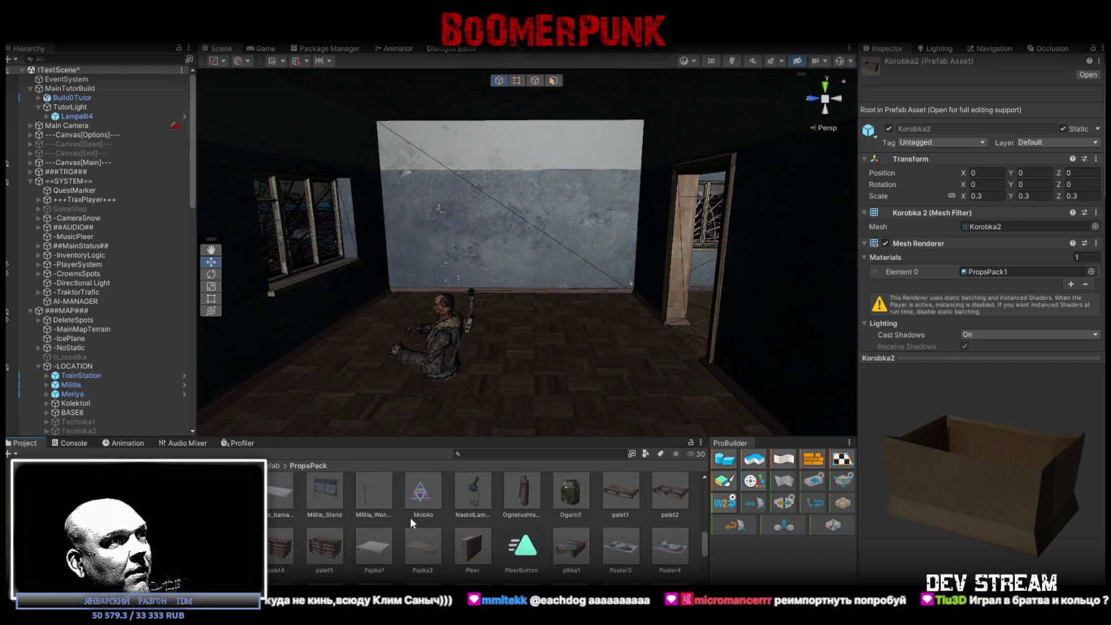
scroll(410, 516, "up", 2)
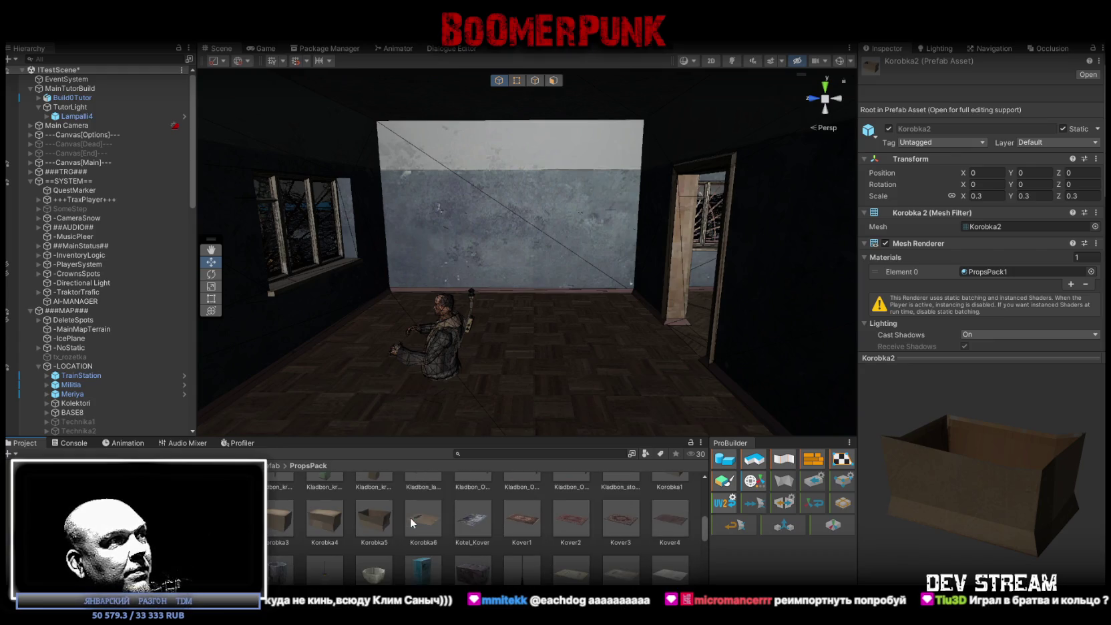
scroll(410, 517, "up", 5)
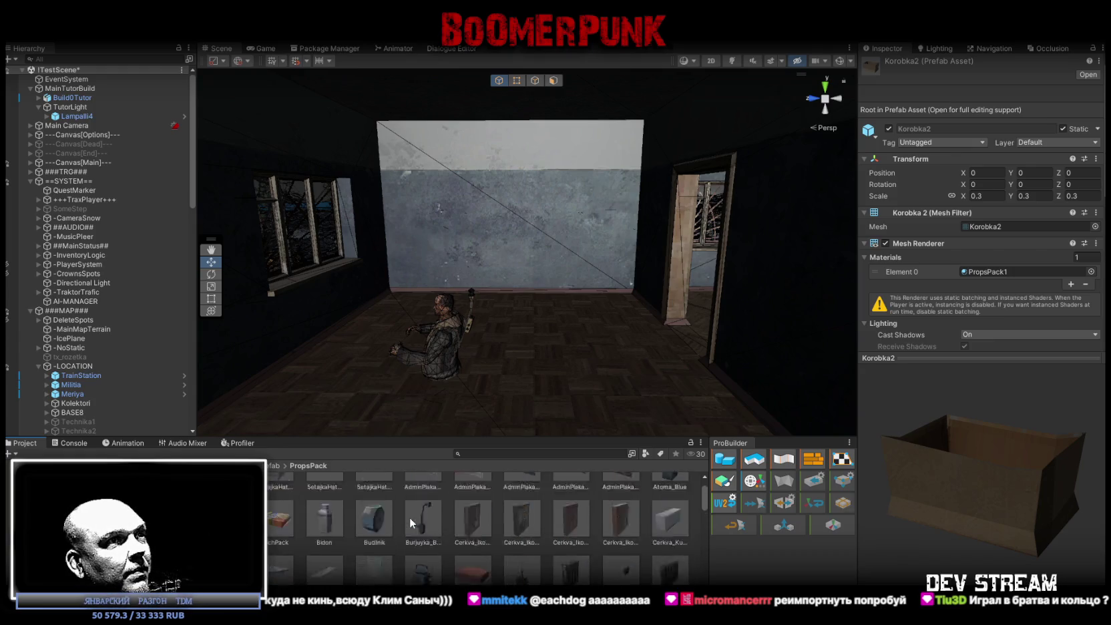
scroll(410, 517, "down", 15)
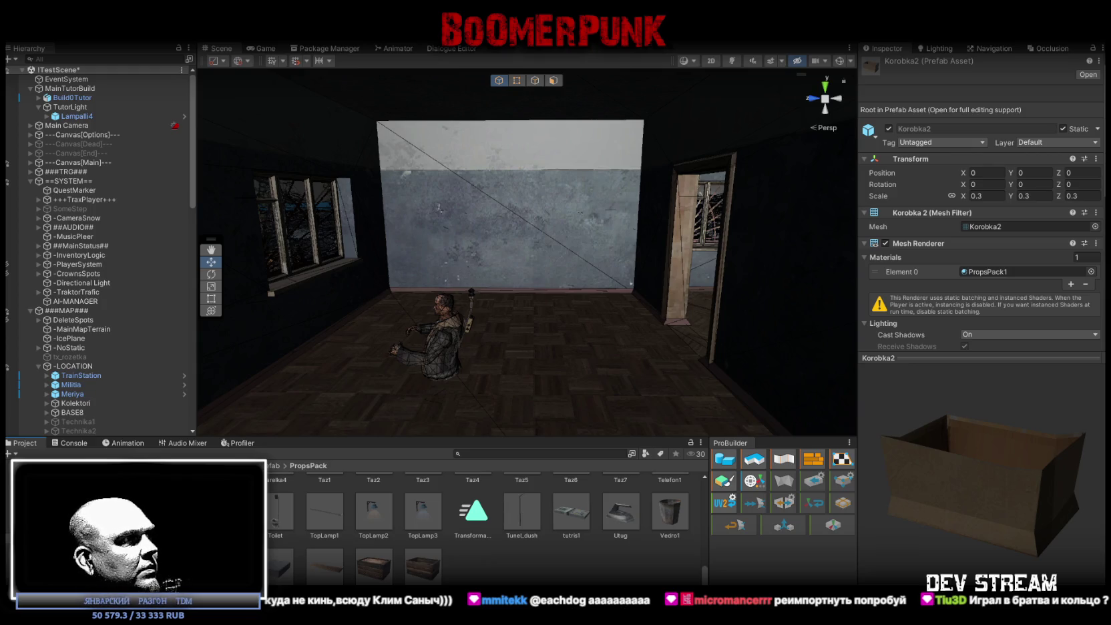
Open RestProps and select the original TopLamp1 ceiling lamp in the corridor
left_click(67, 556)
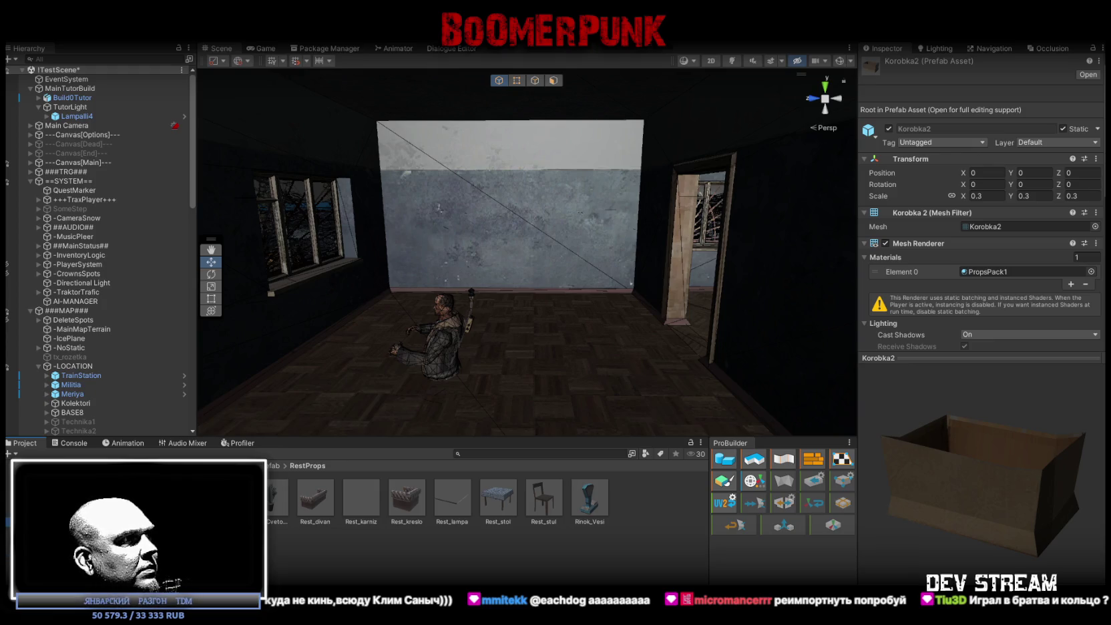
mouse_move(470, 302)
left_mouse_down()
mouse_move(174, 318)
mouse_move(712, 295)
mouse_move(739, 279)
mouse_move(793, 308)
mouse_move(605, 285)
mouse_move(835, 265)
mouse_move(893, 291)
mouse_move(846, 352)
mouse_move(607, 99)
left_mouse_up()
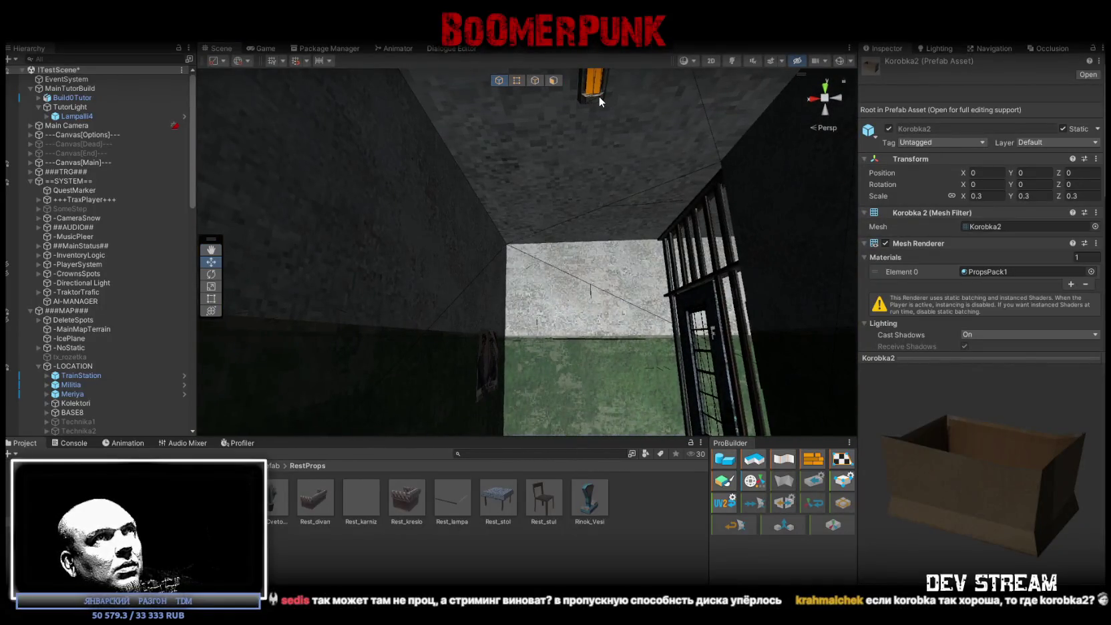
left_click(599, 97)
left_click(595, 100)
left_click(100, 421)
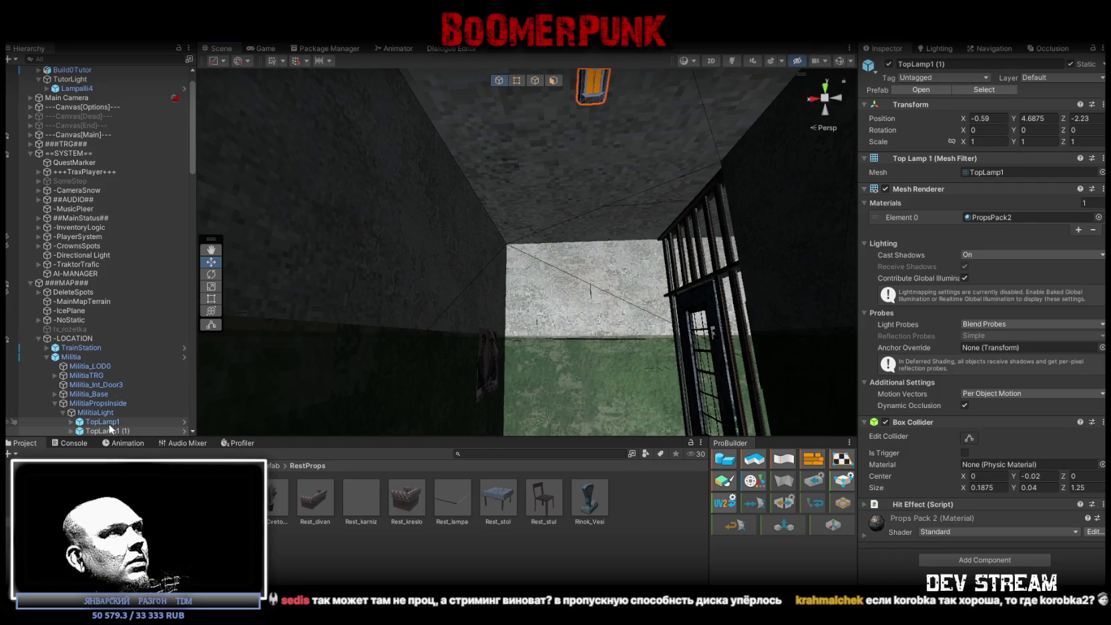
Search the Project for 'TopLamp1' and reveal its prefab in the PropsPack folder
left_click(942, 63)
key("ctrl+c")
left_click(571, 453)
key("ctrl+v")
key("Down")
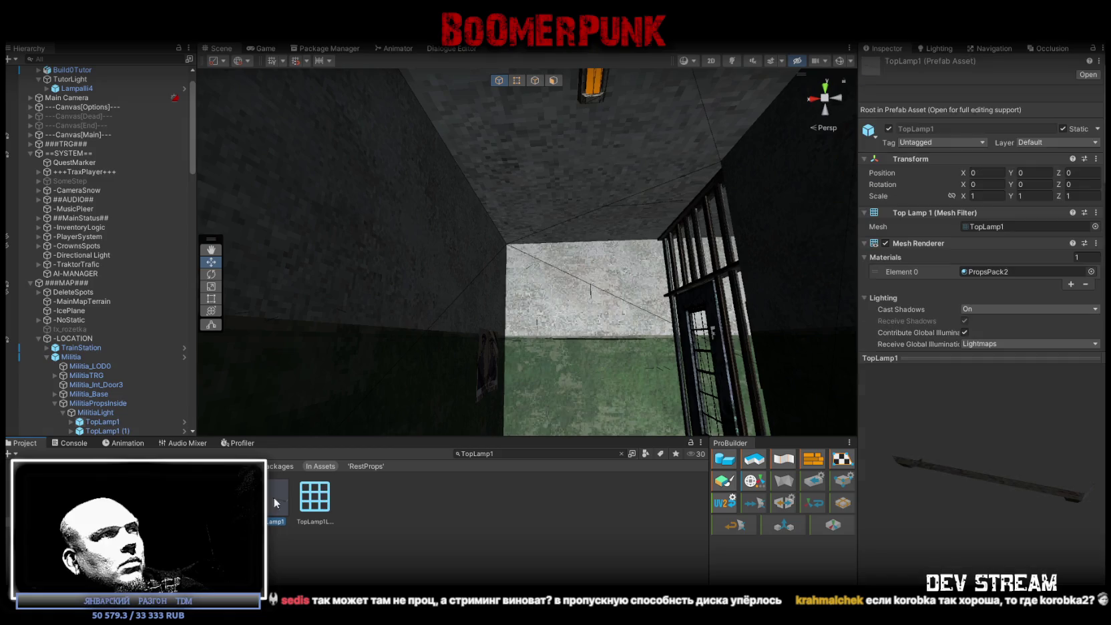
left_click(621, 454)
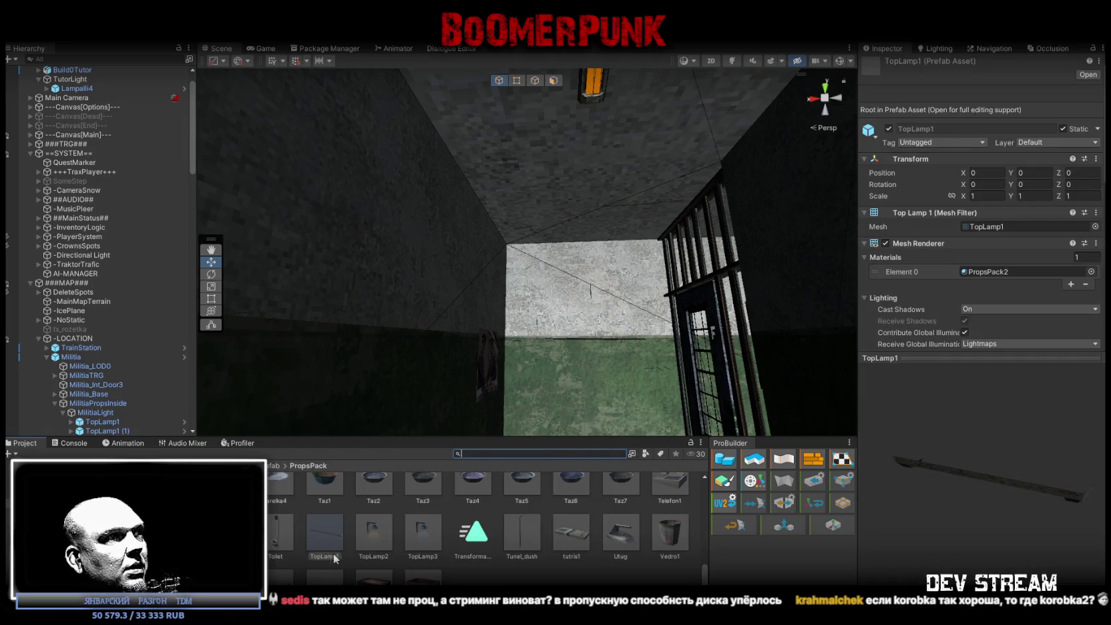
mouse_move(448, 337)
left_mouse_down()
mouse_move(926, 368)
mouse_move(1029, 419)
mouse_move(1050, 406)
mouse_move(1002, 394)
left_mouse_up()
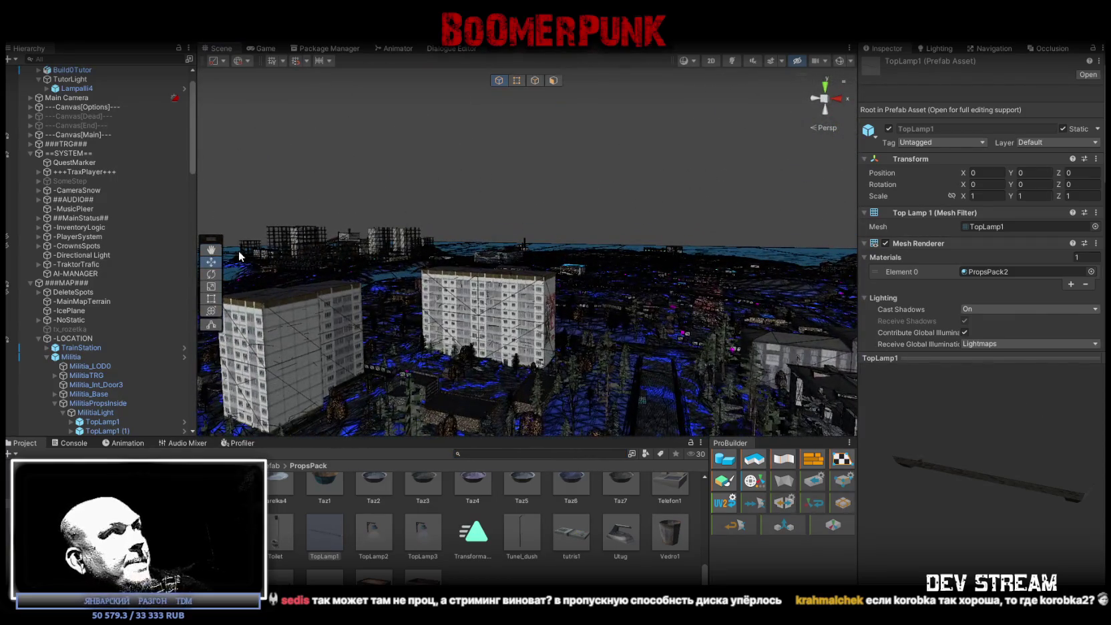
scroll(73, 114, "up", 1)
left_click(65, 107)
Add a TopLamp1 lamp instance as a child of TutorLight
double_click(65, 108)
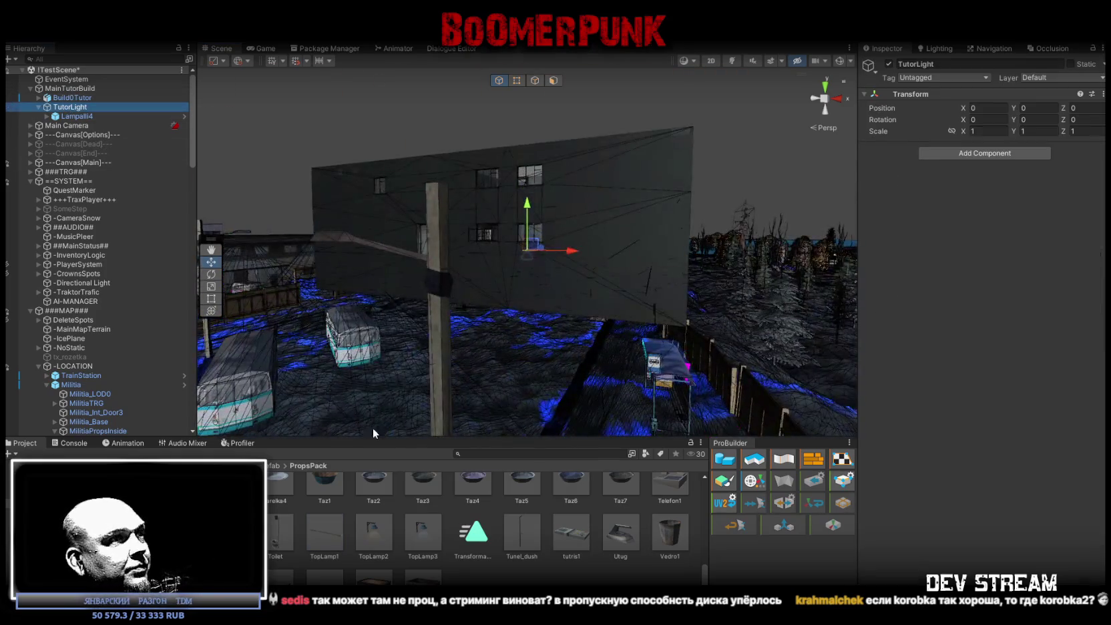
left_click_drag(340, 547, 71, 109)
key("w")
mouse_move(394, 217)
left_mouse_down()
mouse_move(502, 240)
mouse_move(595, 372)
mouse_move(499, 323)
mouse_move(753, 318)
mouse_move(668, 347)
mouse_move(374, 521)
left_mouse_up()
Place a Toilet on the tiled floor, rotate it 90° on Y, and parent it to MainTutorBuild
mouse_move(279, 534)
left_mouse_down()
mouse_move(448, 314)
mouse_move(461, 327)
mouse_move(401, 354)
mouse_move(328, 364)
left_mouse_up()
key("e")
scroll(300, 357, "up", 10)
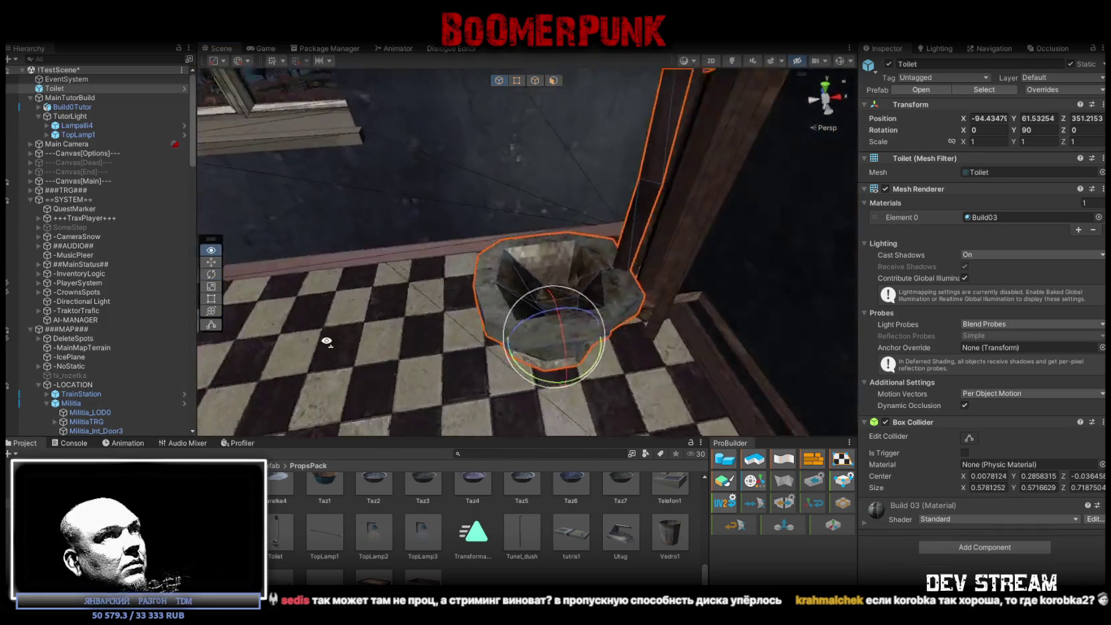
key("w")
mouse_move(277, 350)
left_mouse_down()
mouse_move(423, 336)
mouse_move(414, 353)
mouse_move(454, 347)
mouse_move(377, 347)
mouse_move(427, 347)
mouse_move(442, 293)
mouse_move(613, 322)
mouse_move(462, 323)
mouse_move(635, 278)
mouse_move(625, 347)
mouse_move(633, 342)
mouse_move(540, 293)
left_mouse_up()
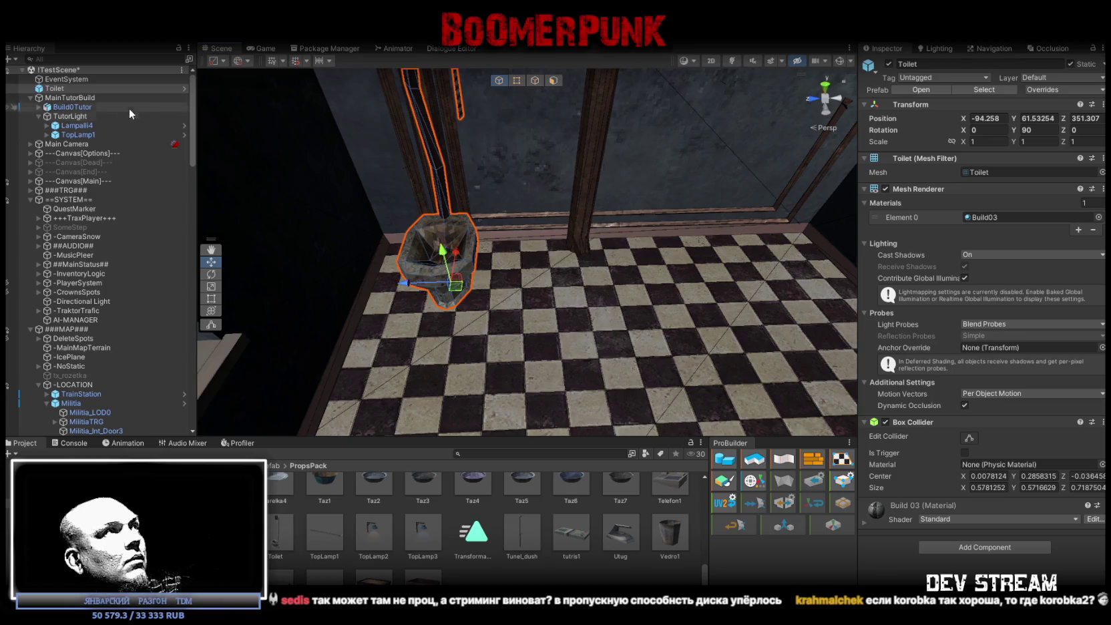
mouse_move(54, 88)
left_mouse_down()
mouse_move(57, 114)
mouse_move(59, 99)
left_mouse_up()
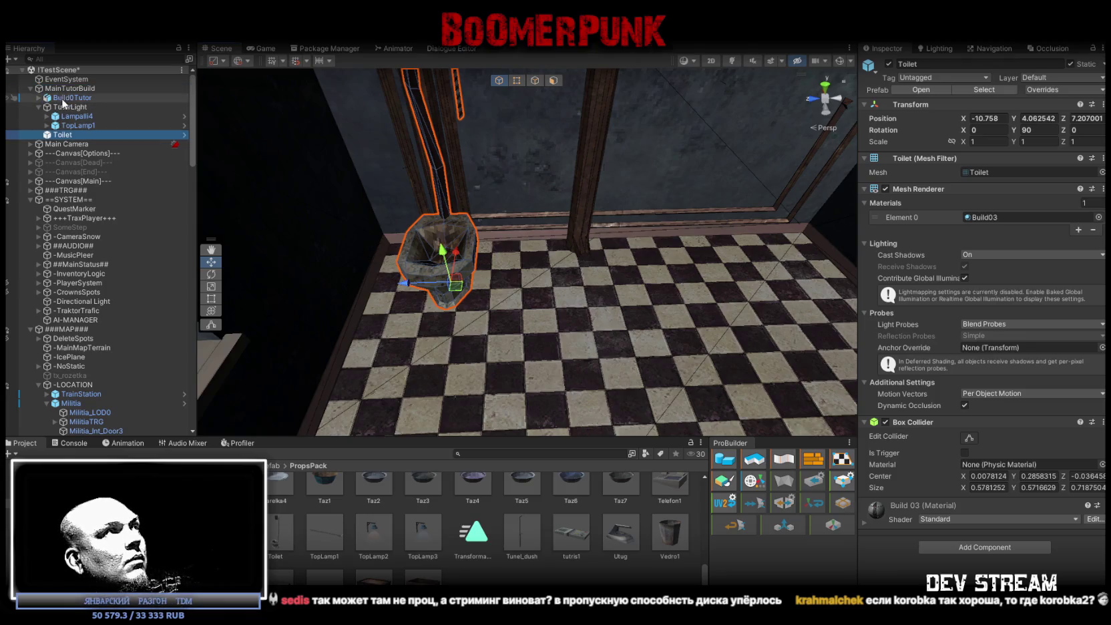
right_click(66, 88)
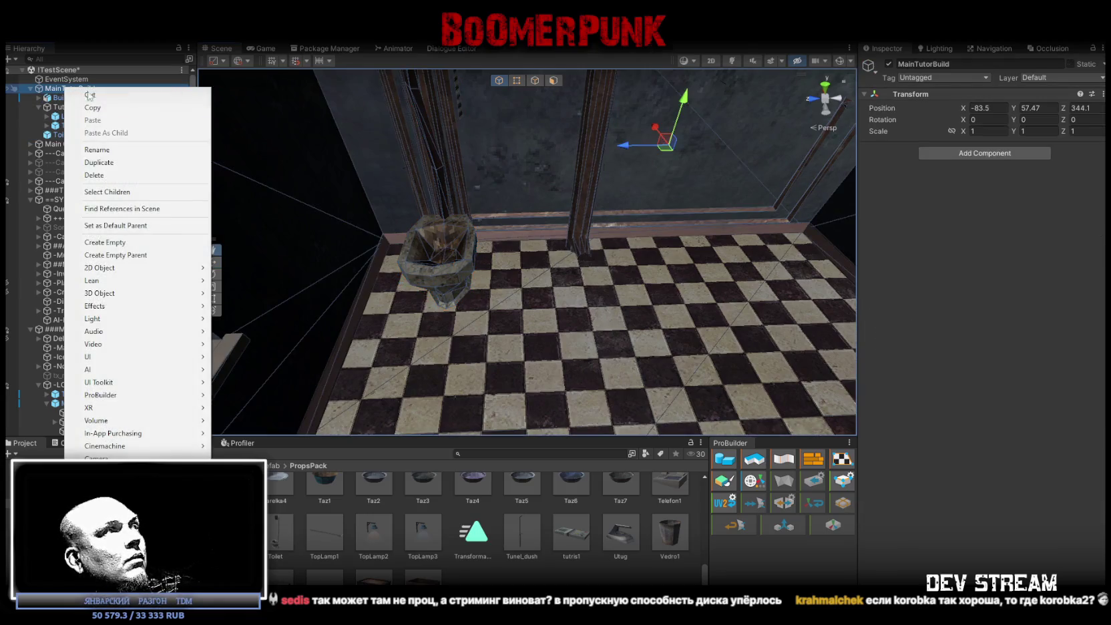
Create a static empty TutorProps under MainTutorBuild and move the Toilet into it
left_click(105, 242)
type("Props")
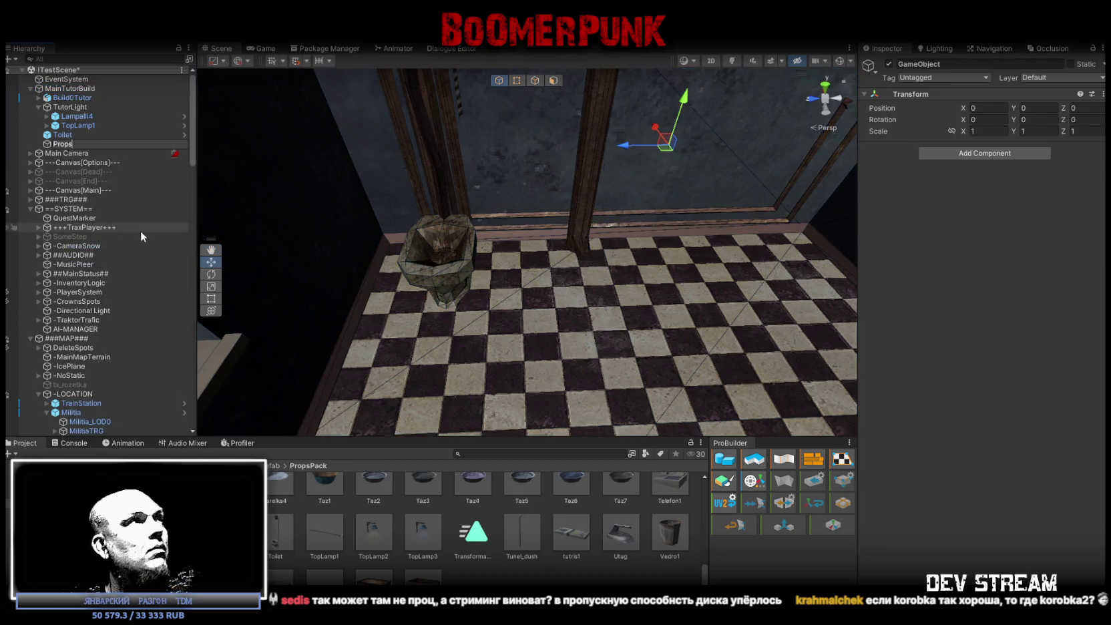
type("Tutor")
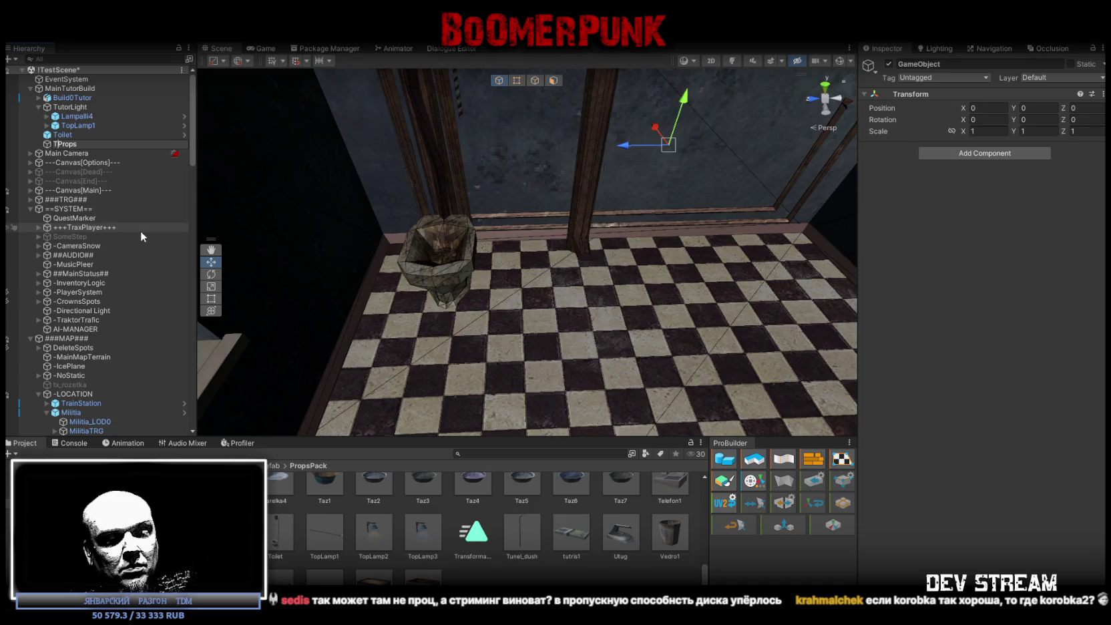
key("Return")
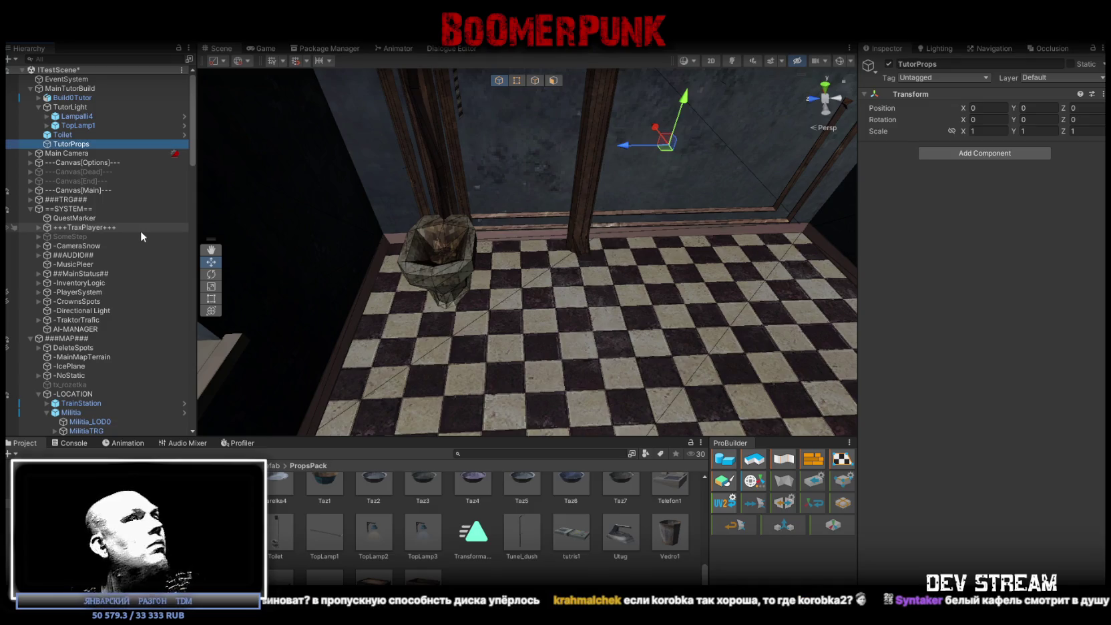
left_click(1071, 64)
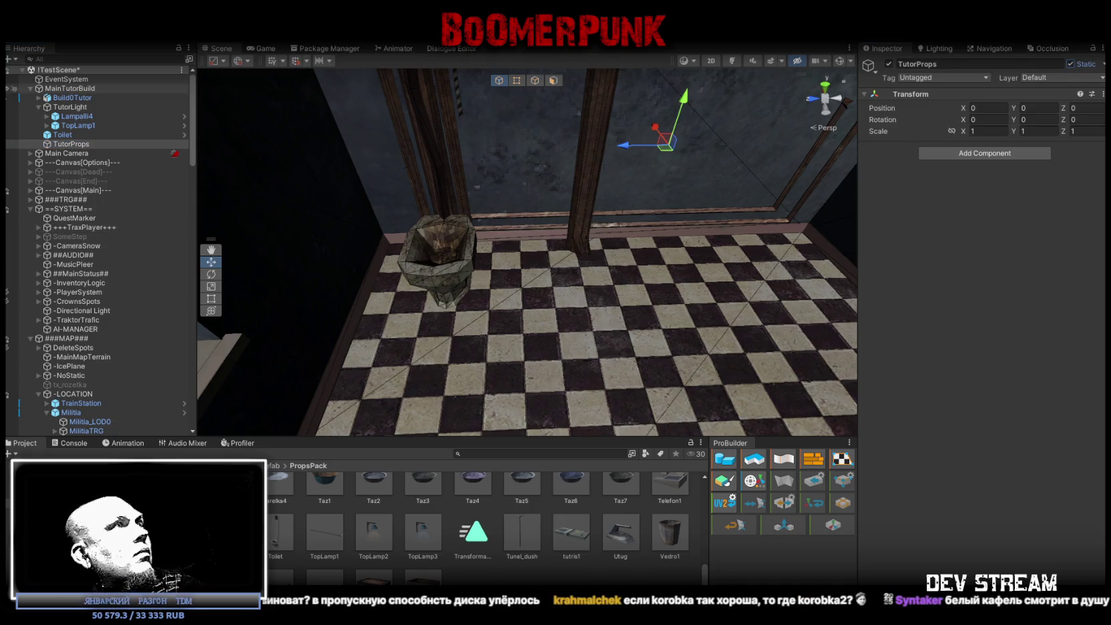
left_click_drag(63, 134, 67, 144)
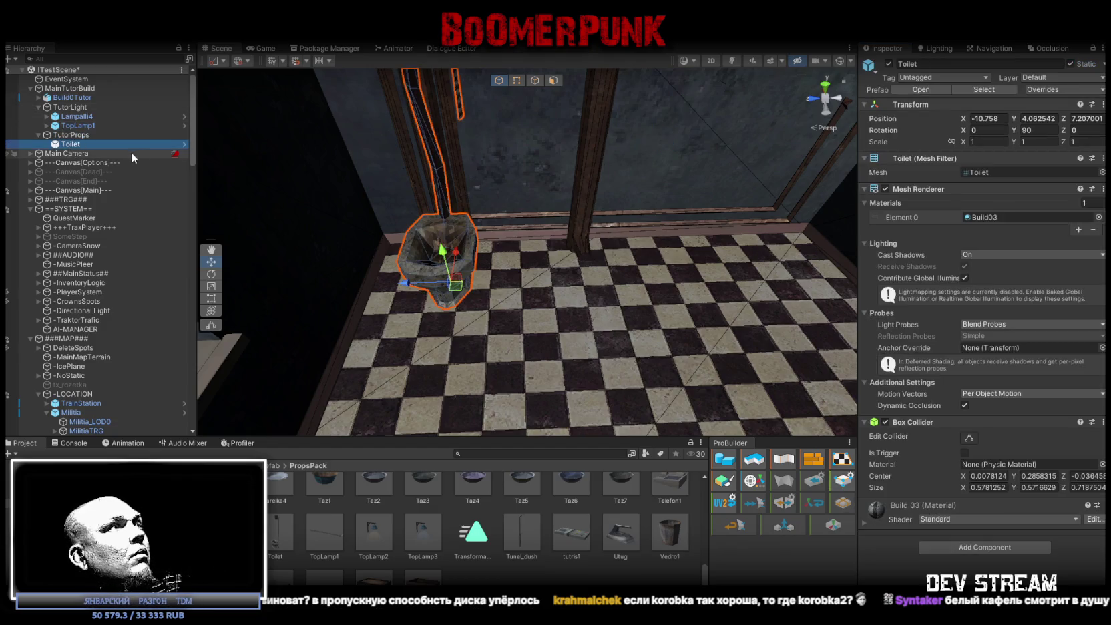
Duplicate the Toilet and slide the copy along Z beside the original
key("ctrl+d")
mouse_move(407, 286)
left_mouse_down()
mouse_move(585, 291)
mouse_move(534, 287)
mouse_move(587, 239)
mouse_move(521, 323)
left_mouse_up()
mouse_move(474, 357)
left_mouse_down()
mouse_move(483, 358)
mouse_move(107, 170)
left_mouse_up()
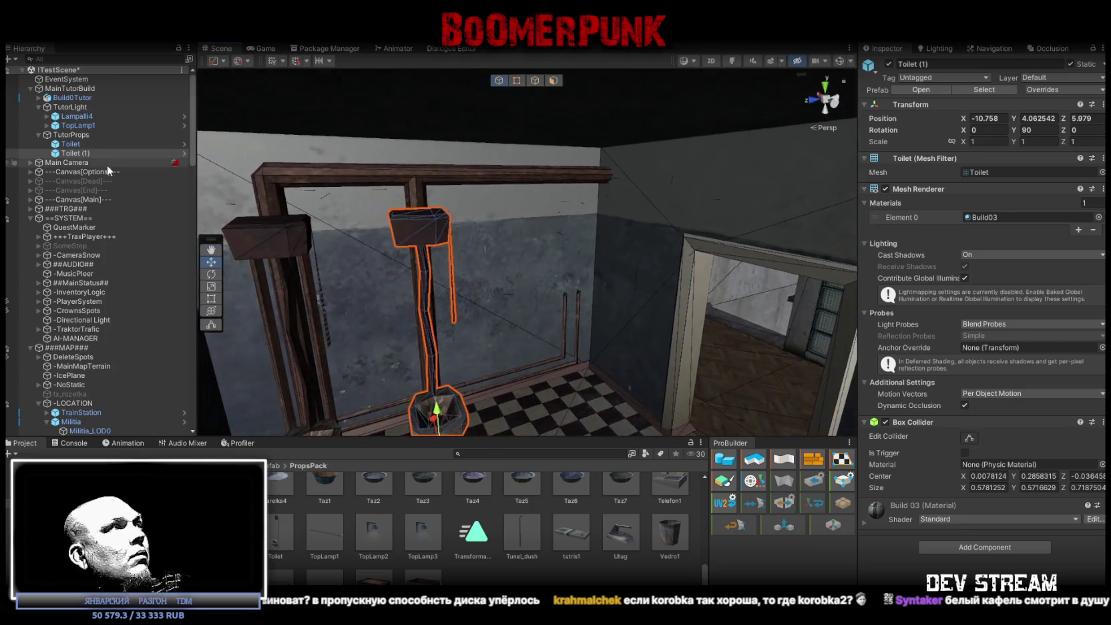
Raise the Lampalli4 lamp slightly and shift it along its Z axis
double_click(77, 116)
mouse_move(499, 180)
left_mouse_down()
mouse_move(507, 368)
mouse_move(503, 175)
mouse_move(567, 226)
mouse_move(489, 113)
mouse_move(505, 174)
mouse_move(538, 194)
mouse_move(534, 154)
mouse_move(671, 261)
left_mouse_up()
mouse_move(538, 217)
left_mouse_down()
mouse_move(643, 280)
mouse_move(654, 317)
mouse_move(527, 246)
mouse_move(427, 248)
mouse_move(503, 231)
left_mouse_up()
mouse_move(406, 229)
left_mouse_down()
mouse_move(434, 229)
mouse_move(483, 126)
left_mouse_up()
left_click(496, 240)
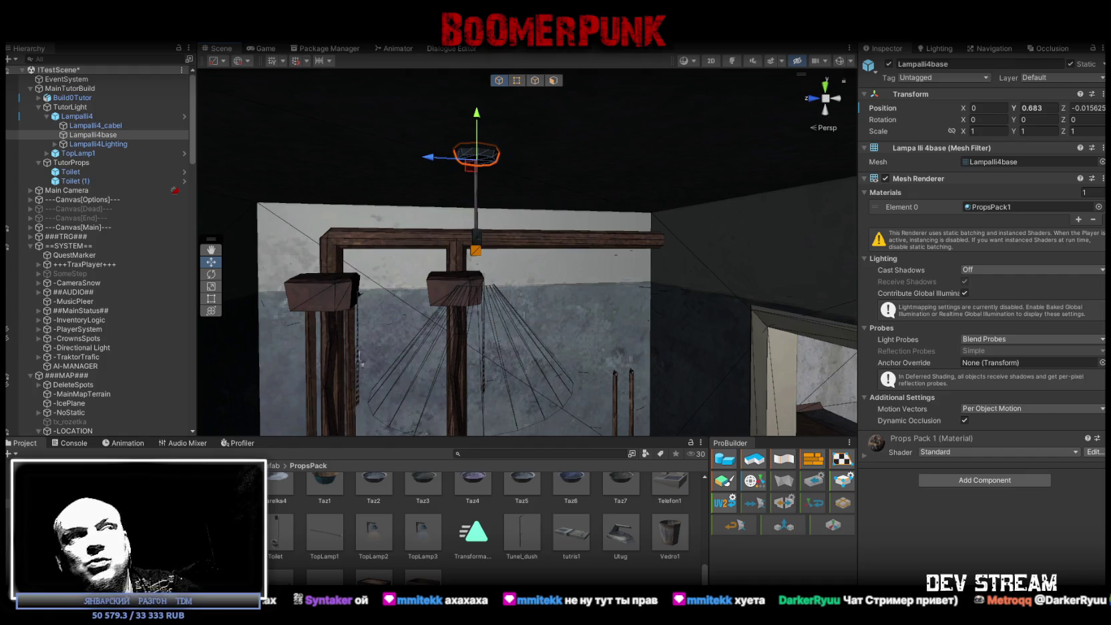
Lower the lamp's base part slightly, then raise the whole Lampalli4 wall lamp a little
left_click_drag(477, 115, 476, 149)
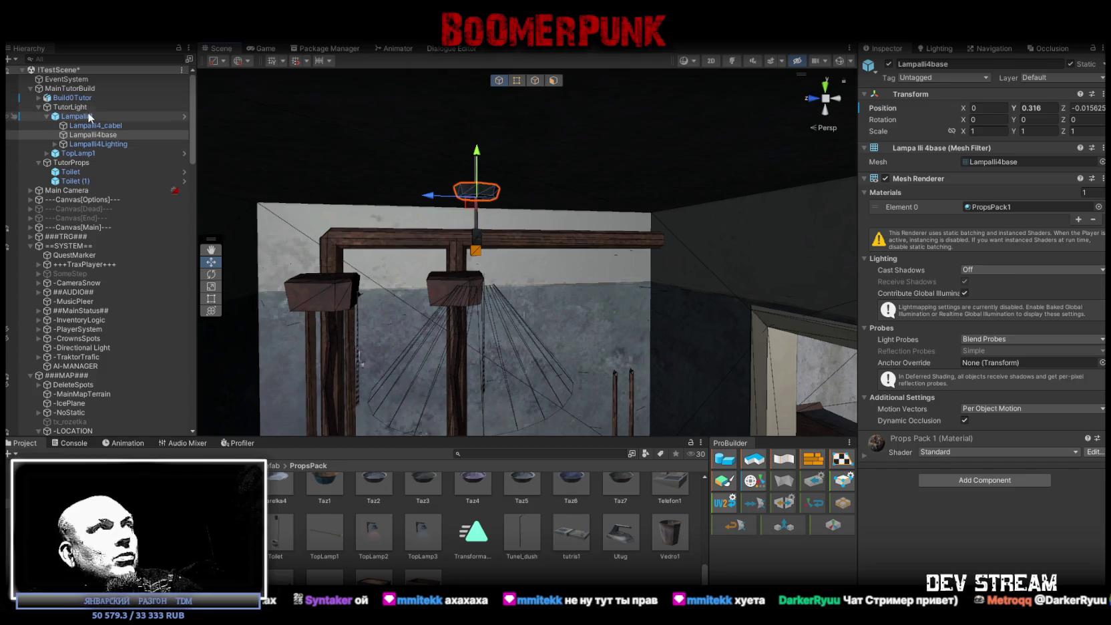
left_click(485, 191)
mouse_move(485, 191)
left_mouse_down()
mouse_move(483, 143)
mouse_move(488, 260)
mouse_move(474, 288)
mouse_move(486, 300)
mouse_move(603, 278)
left_mouse_up()
Select Build0Tutor and hide its MilitiaBase_Outside shell to reveal the interior rooms
left_click(603, 278)
left_click(604, 278)
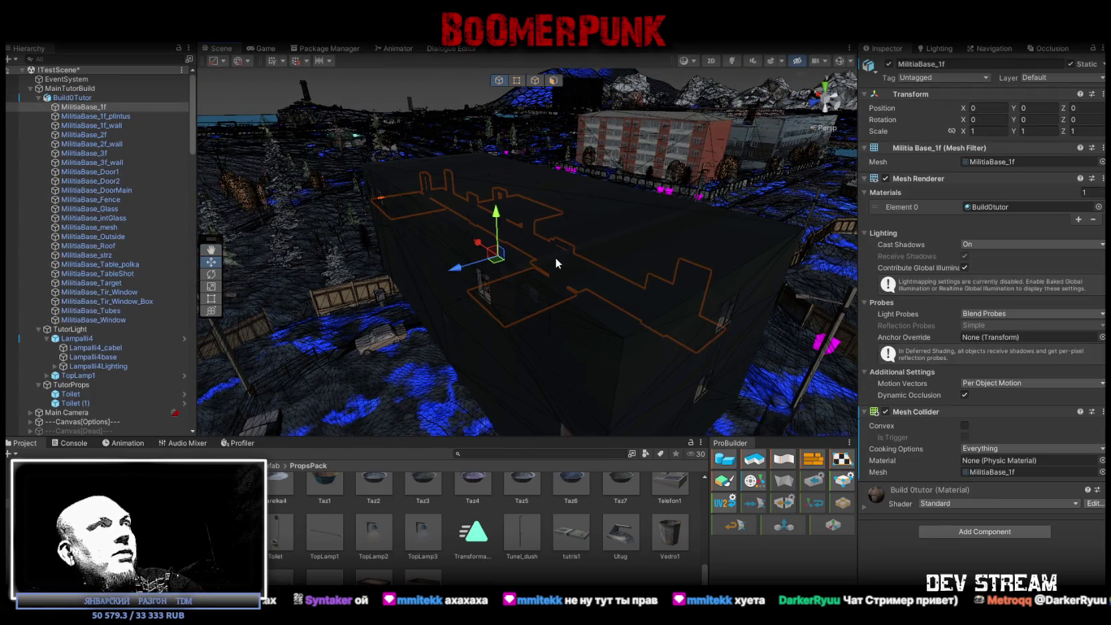
left_click(656, 245)
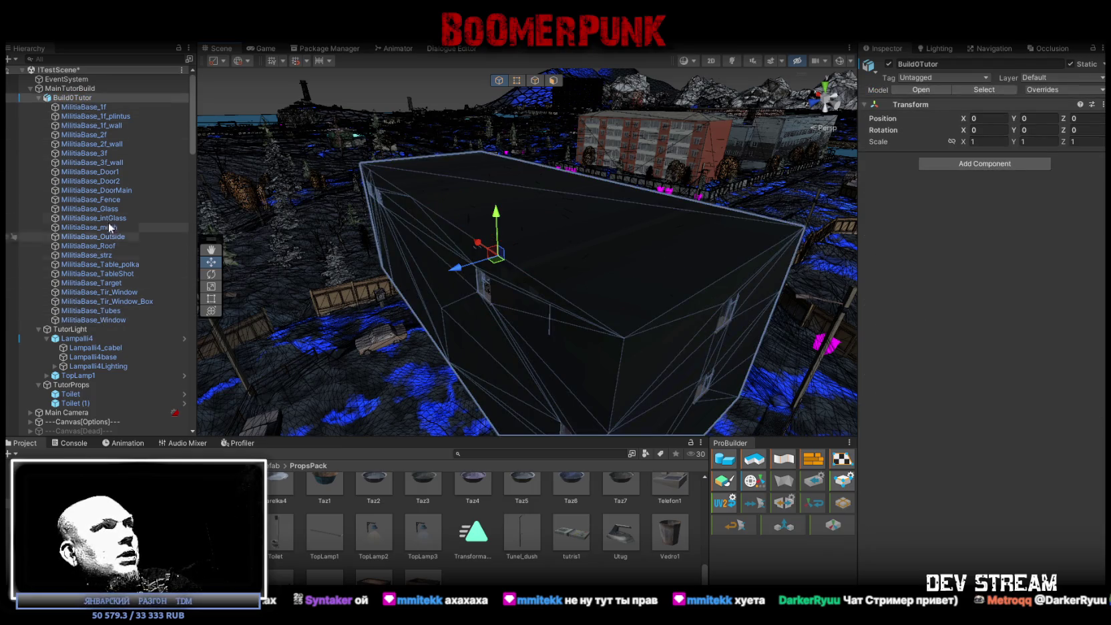
left_click(8, 239)
mouse_move(400, 221)
left_mouse_down()
mouse_move(436, 215)
mouse_move(420, 245)
mouse_move(461, 221)
left_mouse_up()
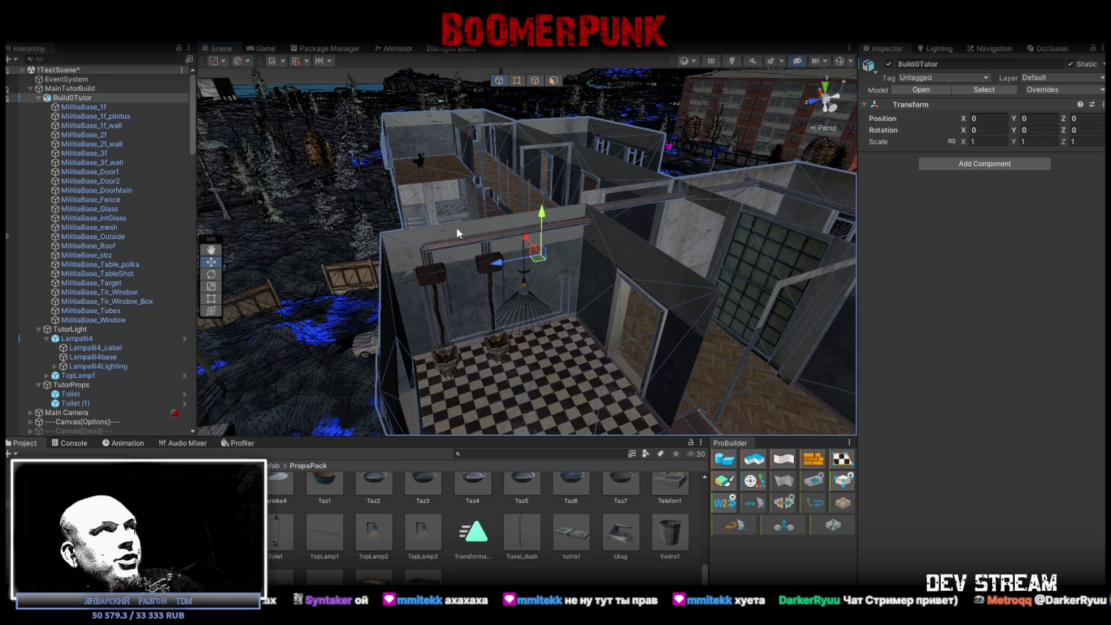
Save the scene and collapse the Build0Tutor and Lampalli4 entries in the Hierarchy
key("ctrl+s")
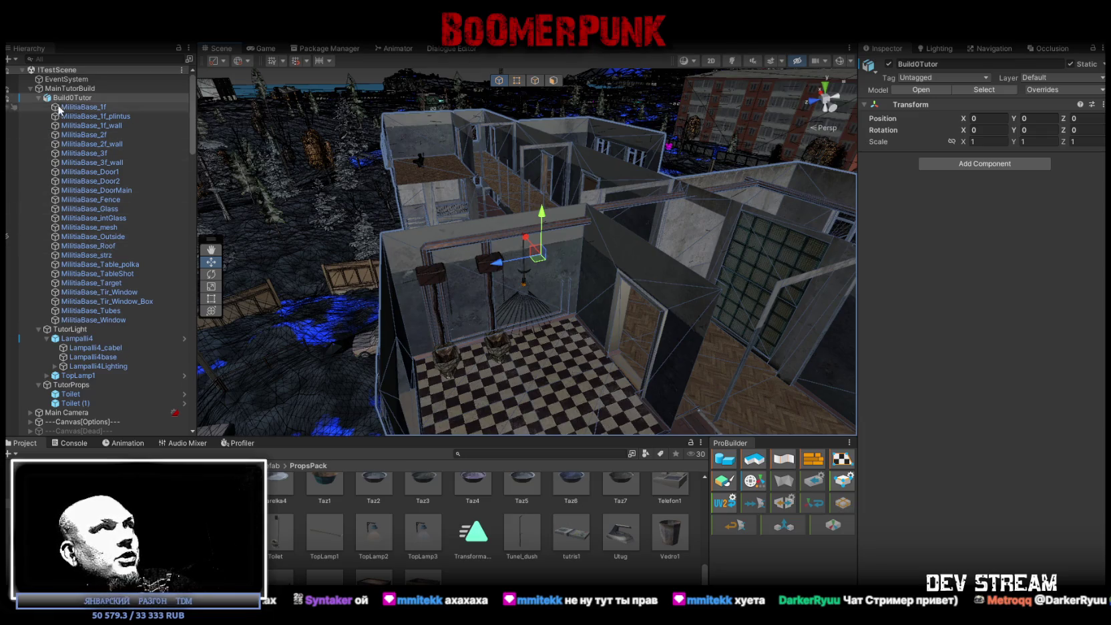
left_click(38, 97)
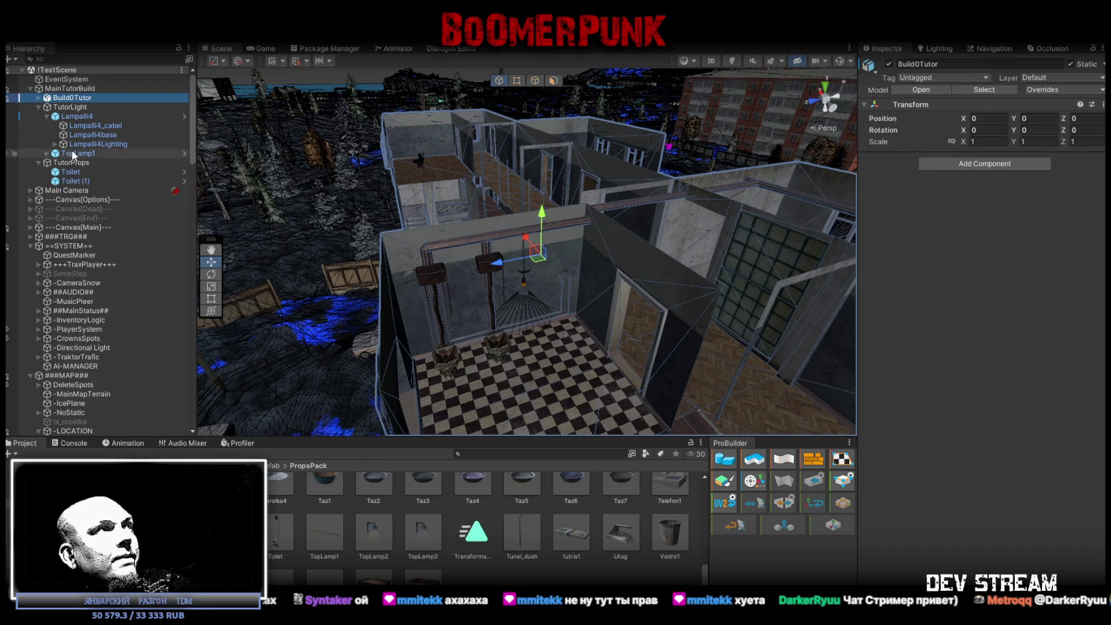
left_click(46, 117)
left_click(77, 126)
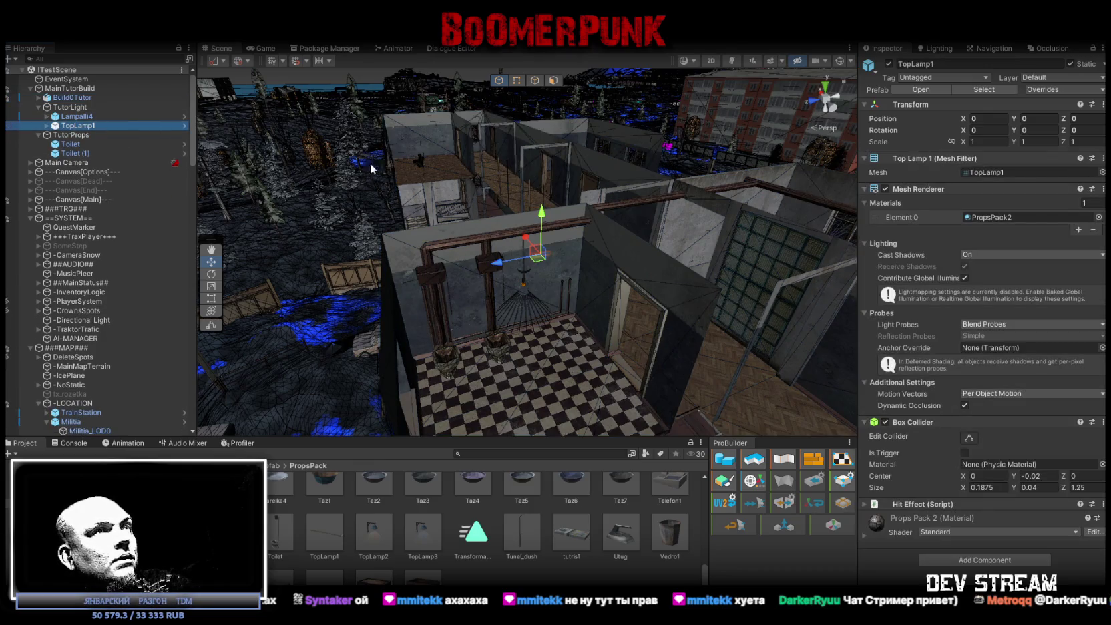
Duplicate Lampalli4, move the copy into another room, and duplicate it again as Lampalli4 (2)
key("Up")
mouse_move(406, 165)
left_mouse_down()
mouse_move(494, 178)
mouse_move(667, 273)
left_mouse_up()
key("ctrl+d")
key("w")
mouse_move(738, 247)
left_mouse_down()
mouse_move(360, 294)
mouse_move(333, 288)
left_mouse_up()
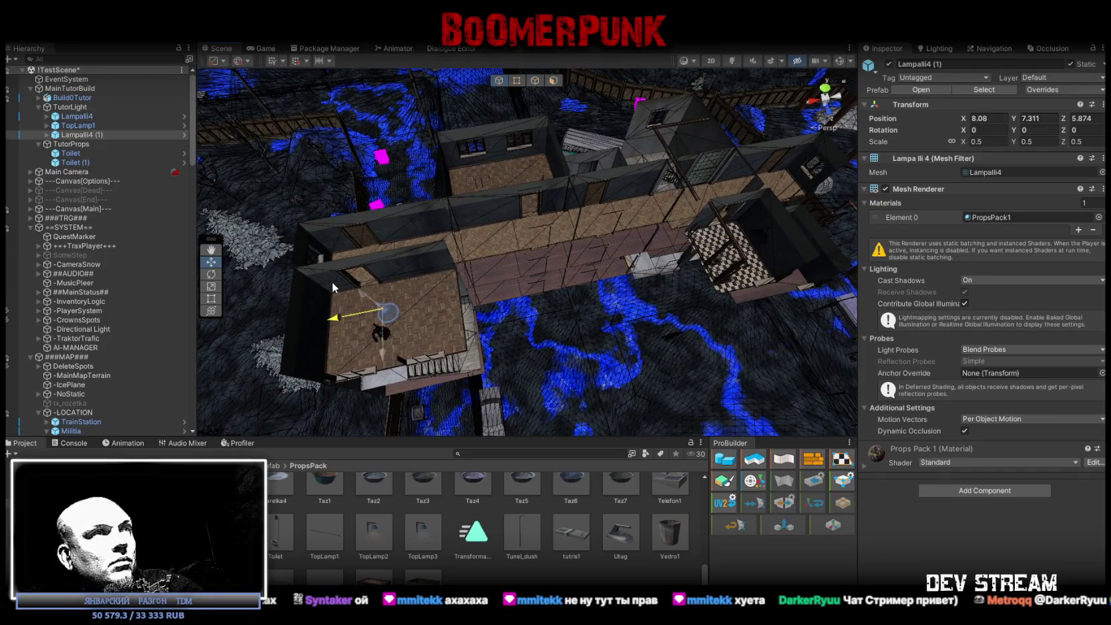
mouse_move(412, 264)
left_mouse_down()
mouse_move(439, 212)
mouse_move(587, 256)
mouse_move(574, 243)
mouse_move(514, 289)
mouse_move(579, 264)
left_mouse_up()
key("ctrl+d")
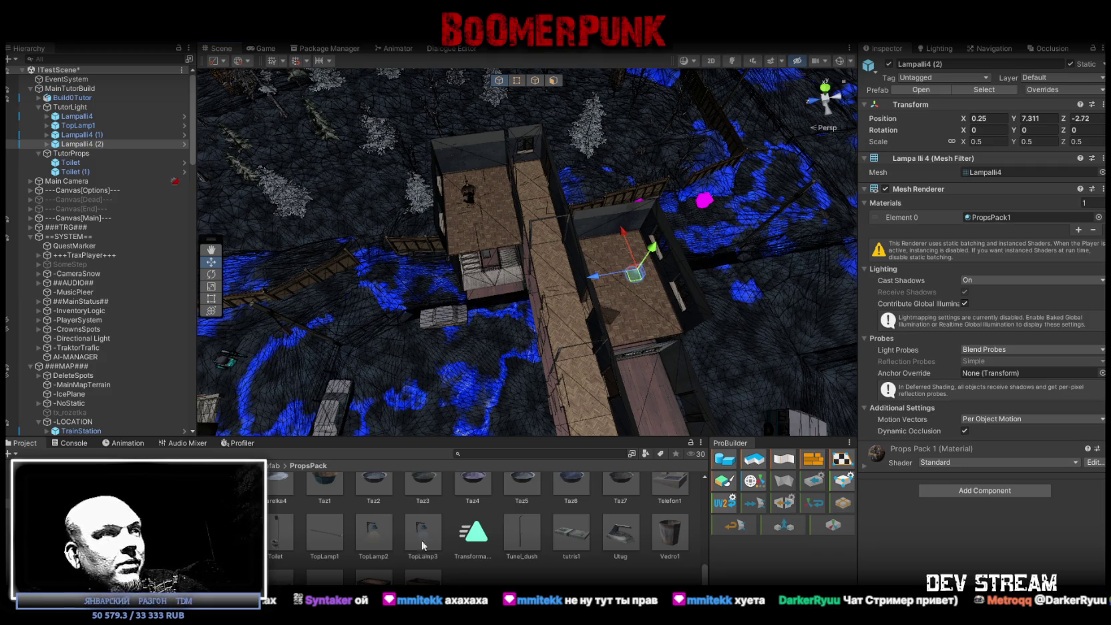
Scroll the PropsPack folder, then bring the Scene view close to Lampalli4 (2)
scroll(438, 548, "down", 1)
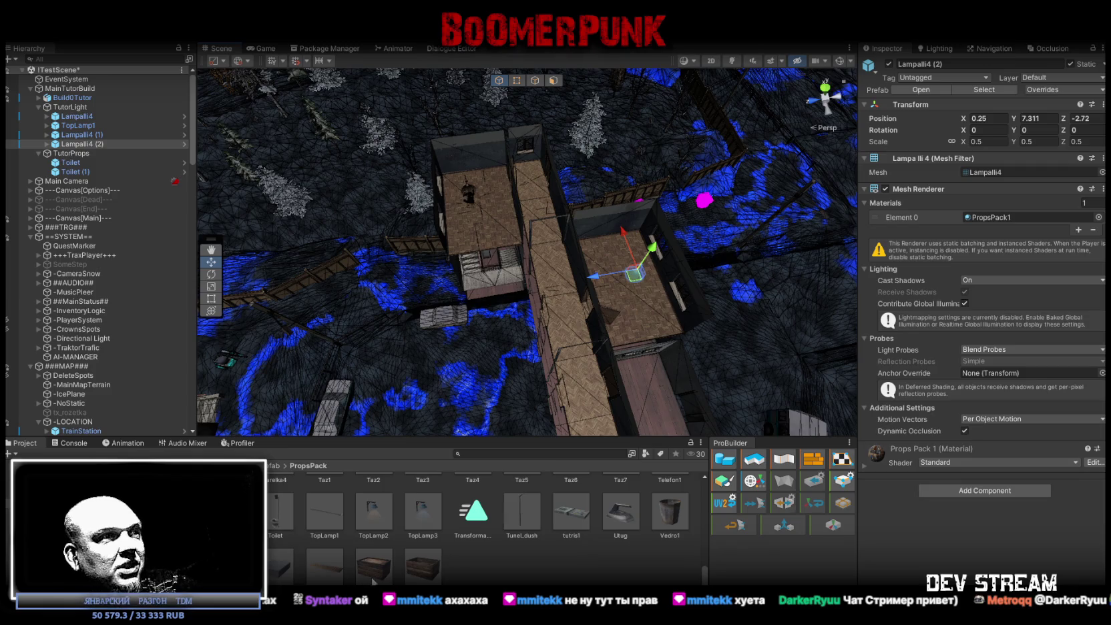
scroll(500, 580, "up", 10)
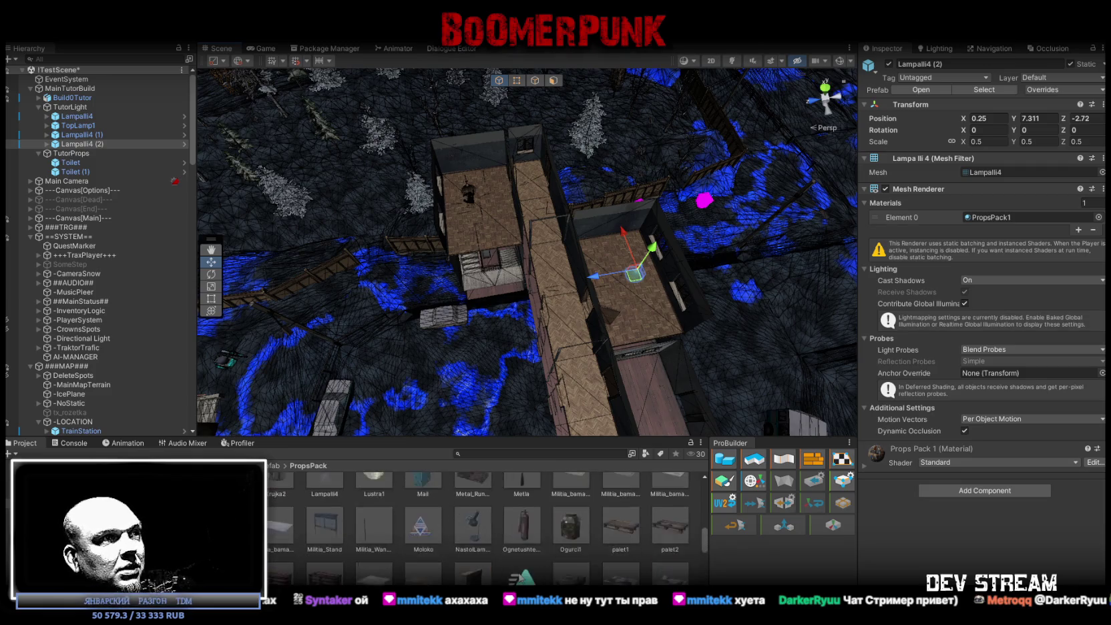
scroll(518, 576, "down", 5)
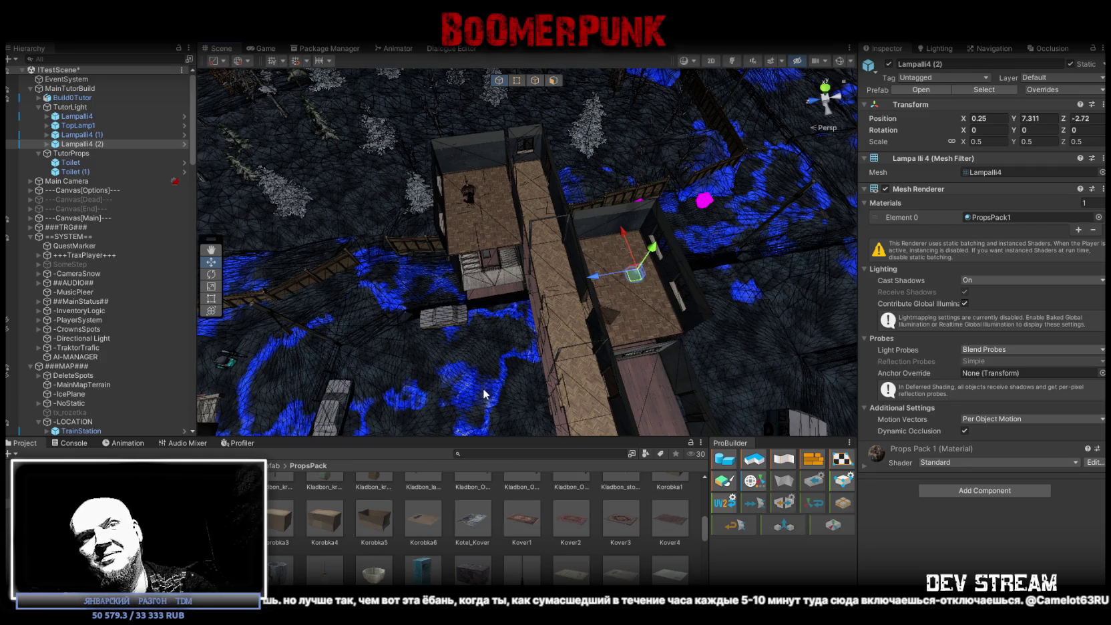
mouse_move(424, 208)
left_mouse_down()
mouse_move(643, 215)
mouse_move(522, 172)
mouse_move(518, 207)
mouse_move(504, 214)
left_mouse_up()
Re-centre Lampalli4 (2) in its room at 0.69, 7.311, -2.71
mouse_move(508, 212)
left_mouse_down()
mouse_move(209, 171)
mouse_move(534, 244)
mouse_move(524, 270)
left_mouse_up()
left_click(90, 143)
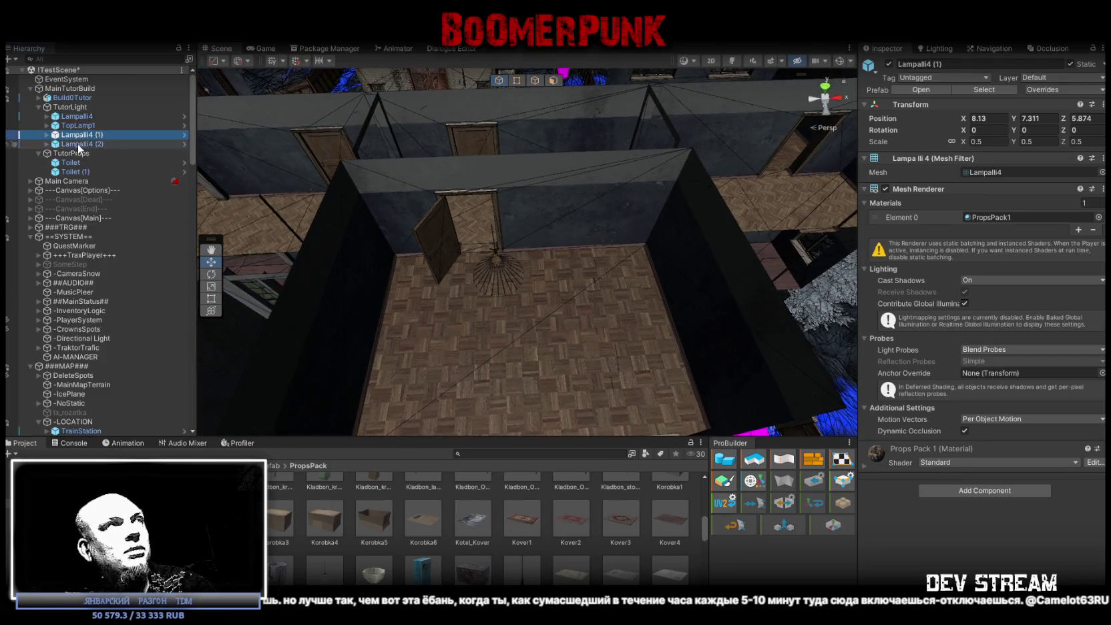
left_click_drag(503, 258, 536, 264)
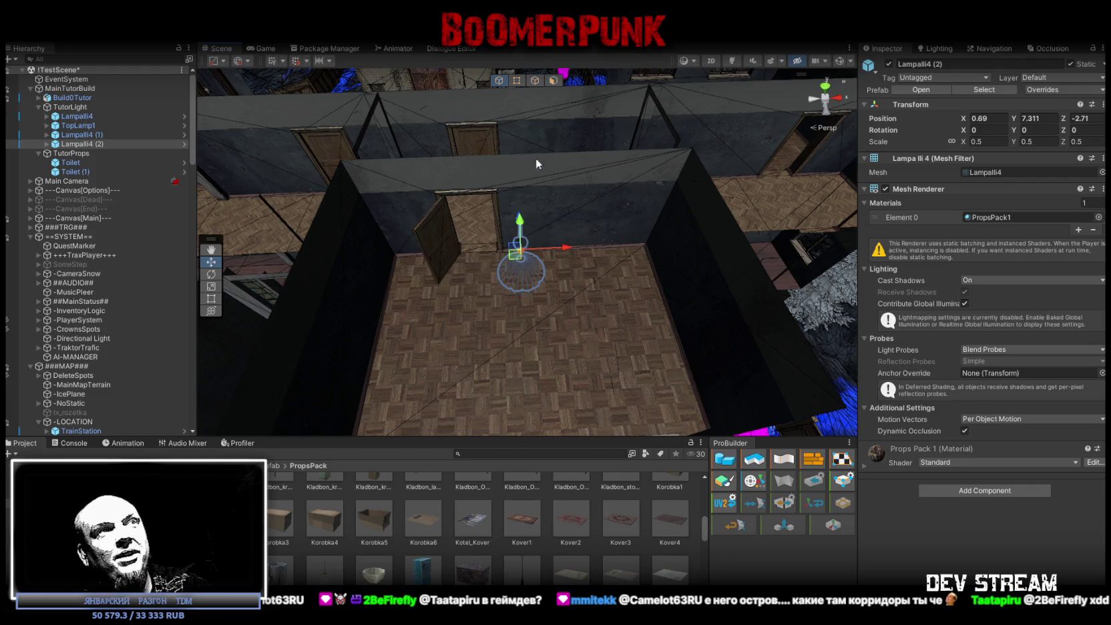
scroll(536, 159, "down", 5)
mouse_move(538, 160)
left_mouse_down()
mouse_move(591, 177)
mouse_move(574, 166)
left_mouse_up()
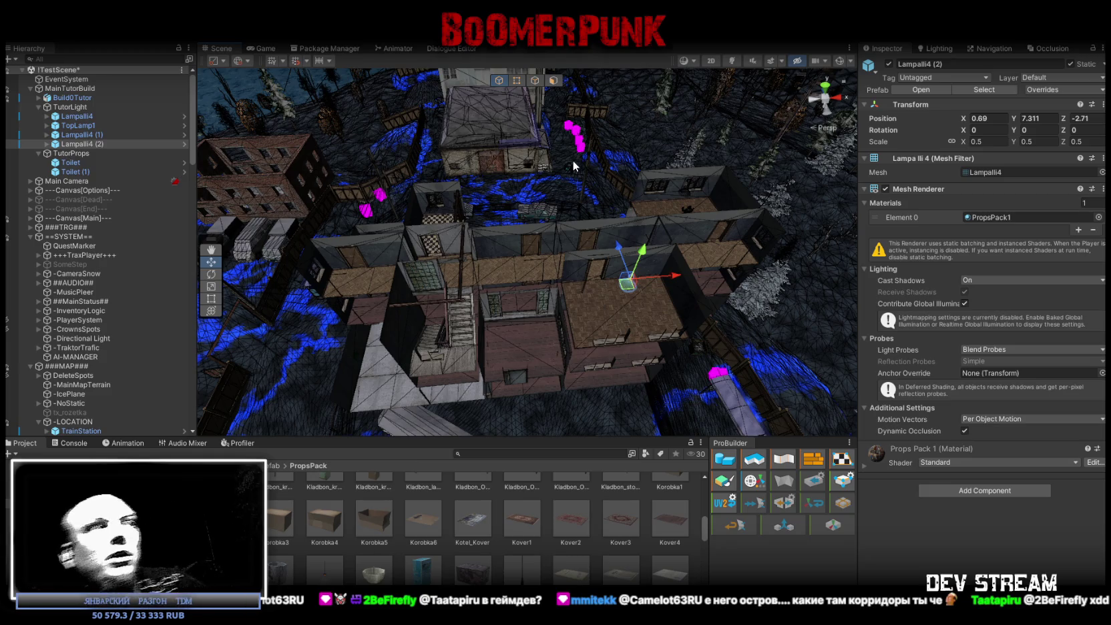
key("f")
mouse_move(657, 195)
left_mouse_down()
mouse_move(447, 249)
mouse_move(531, 309)
mouse_move(311, 304)
mouse_move(599, 304)
mouse_move(576, 250)
mouse_move(578, 196)
mouse_move(508, 293)
left_mouse_up()
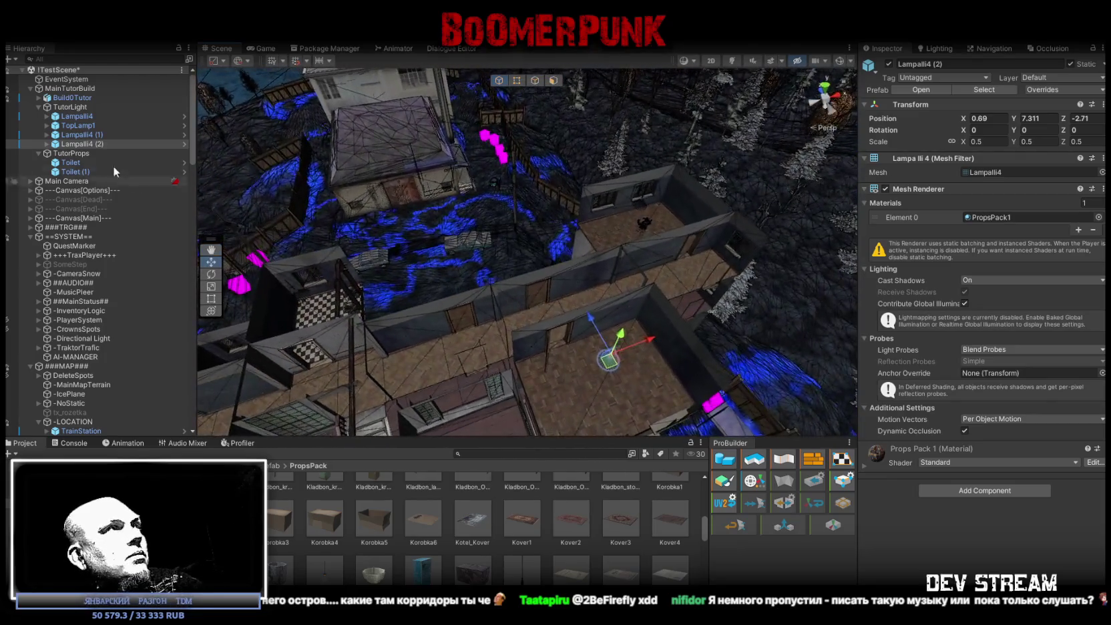
left_click(78, 125)
Rotate the TopLamp1 ceiling lamp -90° on Y
mouse_move(587, 268)
left_mouse_down()
mouse_move(599, 241)
mouse_move(606, 321)
mouse_move(591, 228)
mouse_move(640, 186)
mouse_move(635, 194)
left_mouse_up()
key("e")
mouse_move(515, 268)
left_mouse_down()
mouse_move(671, 281)
mouse_move(642, 295)
left_mouse_up()
mouse_move(507, 230)
left_mouse_down()
mouse_move(384, 170)
mouse_move(271, 215)
mouse_move(334, 243)
mouse_move(427, 239)
mouse_move(614, 277)
mouse_move(619, 267)
mouse_move(601, 280)
mouse_move(667, 277)
mouse_move(516, 278)
mouse_move(496, 268)
mouse_move(625, 214)
left_mouse_up()
key("w")
scroll(667, 277, "up", 5)
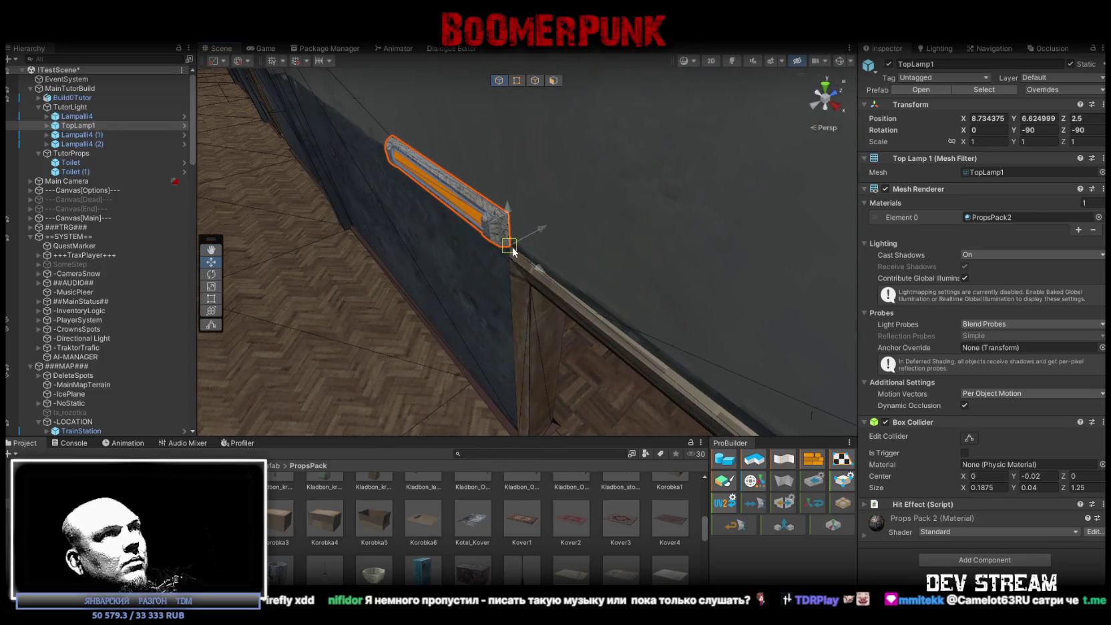
scroll(512, 246, "down", 5)
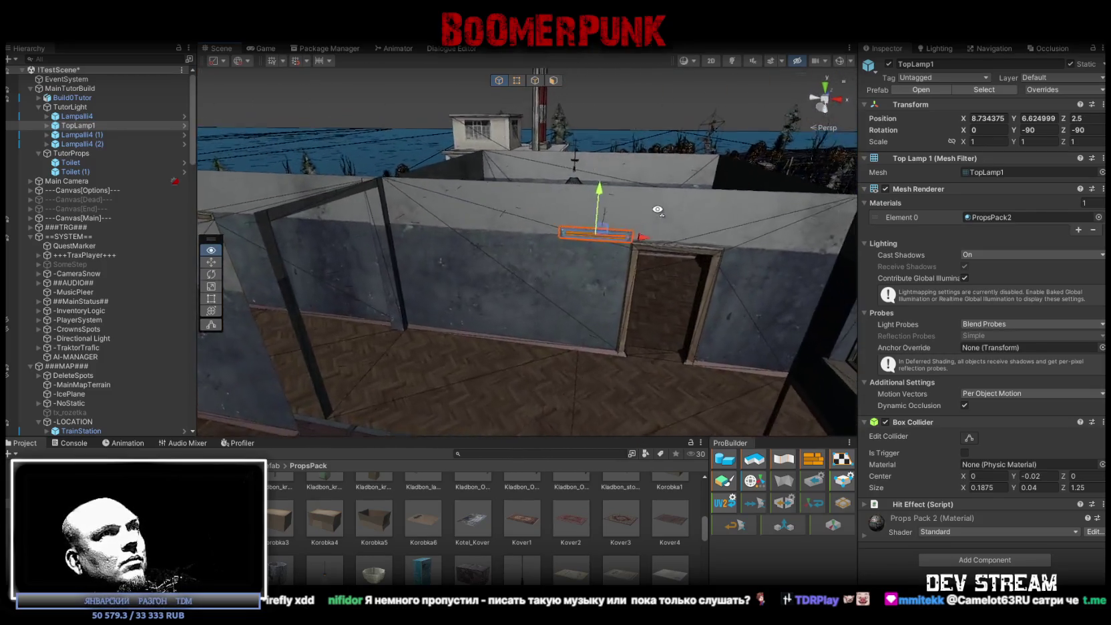
mouse_move(657, 210)
left_mouse_down()
mouse_move(364, 206)
mouse_move(630, 263)
left_mouse_up()
key("e")
mouse_move(662, 148)
left_mouse_down()
mouse_move(643, 235)
mouse_move(611, 265)
mouse_move(602, 309)
mouse_move(378, 256)
mouse_move(384, 263)
mouse_move(512, 165)
mouse_move(511, 101)
mouse_move(534, 113)
mouse_move(551, 237)
mouse_move(511, 313)
mouse_move(515, 295)
mouse_move(450, 308)
mouse_move(481, 294)
left_mouse_up()
Slide TopLamp1 along X onto the corridor ceiling at 8.43, 7.5, 1.2
key("w")
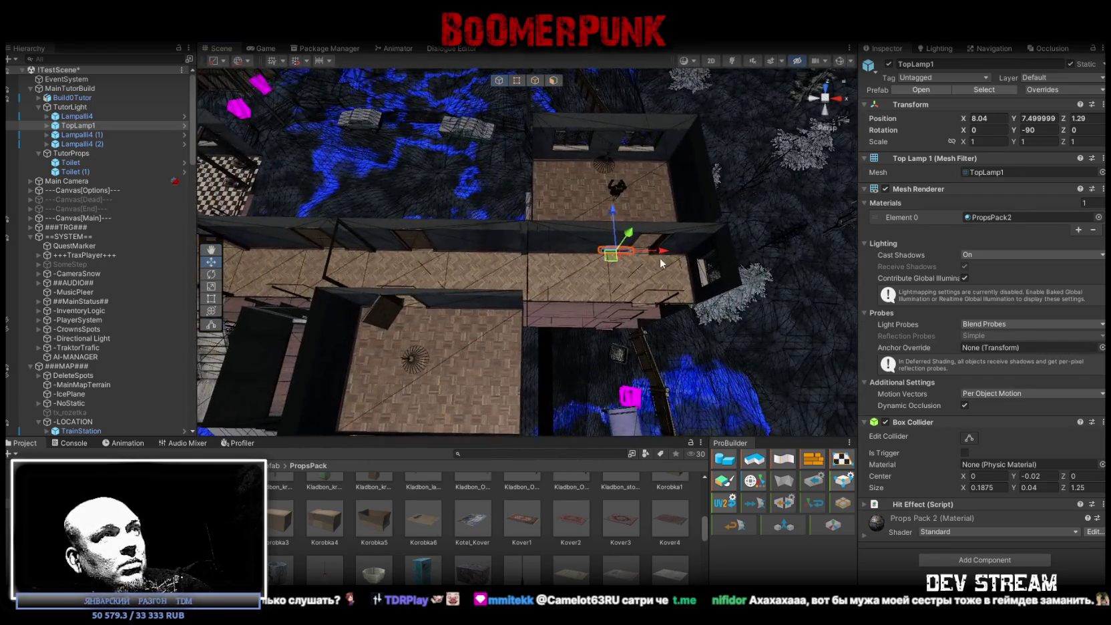
mouse_move(656, 252)
left_mouse_down()
mouse_move(676, 254)
mouse_move(454, 186)
mouse_move(677, 225)
mouse_move(687, 272)
left_mouse_up()
left_click_drag(602, 338, 594, 336)
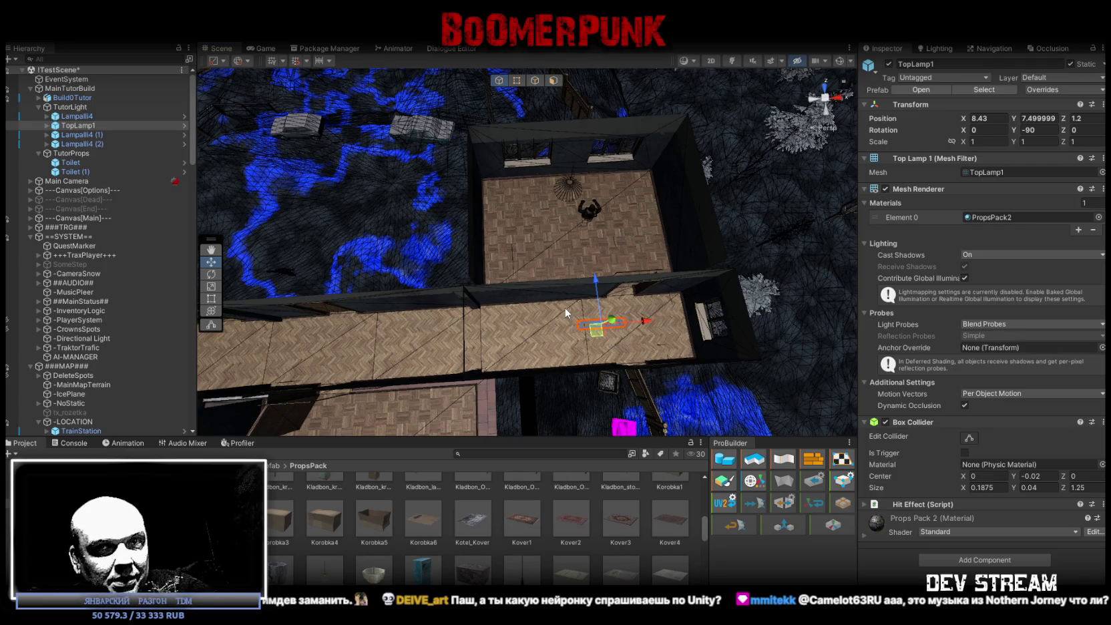
mouse_move(557, 303)
left_mouse_down()
mouse_move(428, 156)
mouse_move(375, 176)
left_mouse_up()
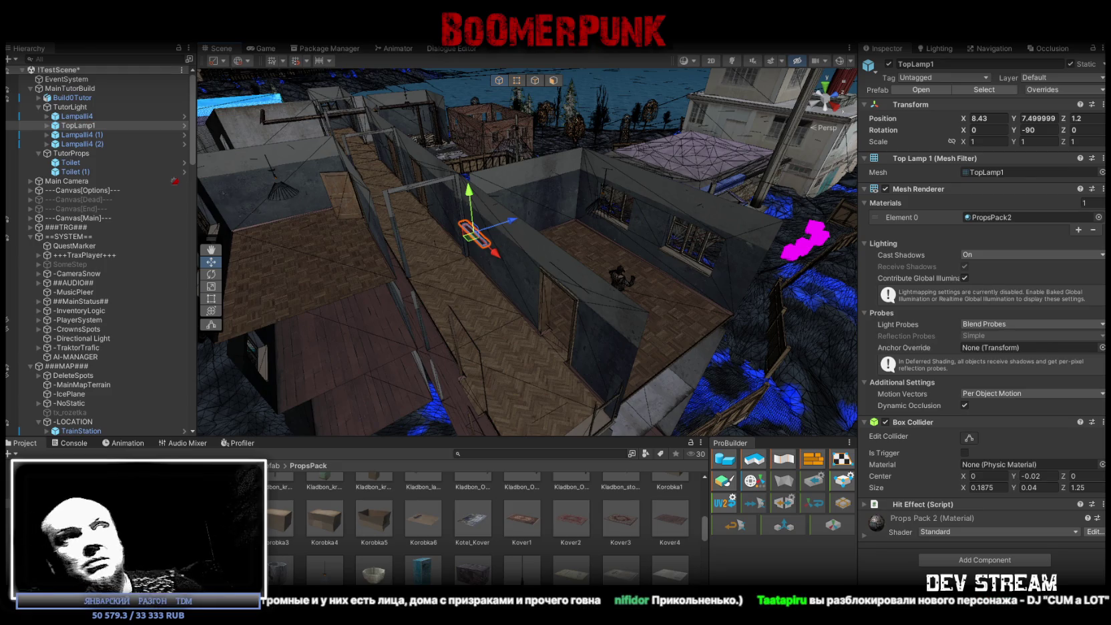
Frame TopLamp1 in the Scene view to check it hangs over the corridor
key("f")
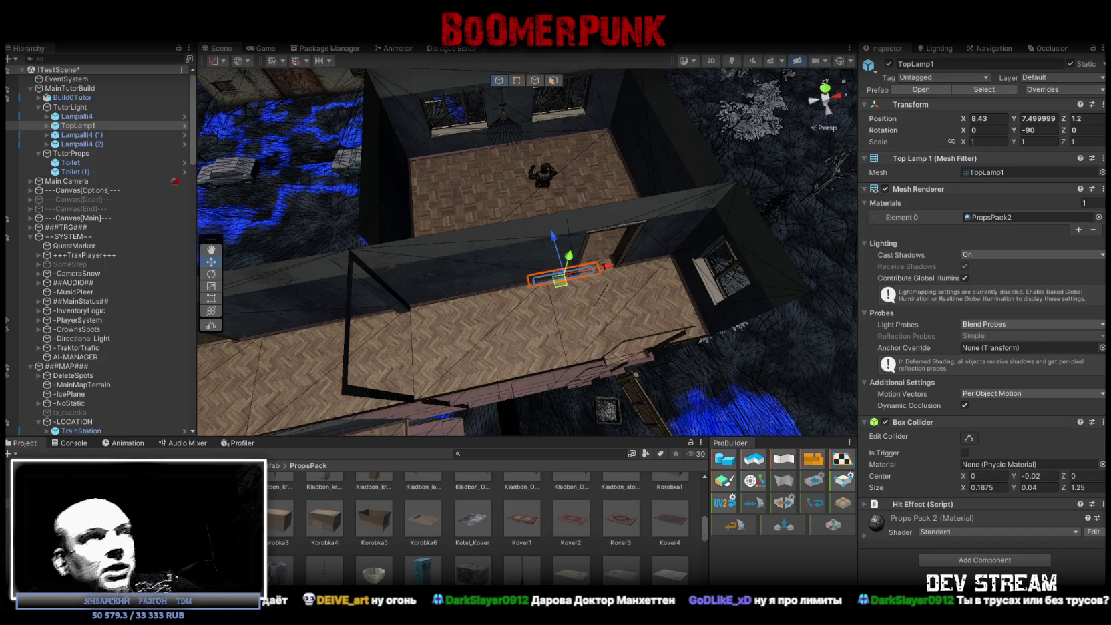
Nudge TopLamp1 along Z and X to 8.51, 7.5, 1.248, then drag it toward X 9.01
mouse_move(410, 353)
left_mouse_down()
mouse_move(635, 285)
mouse_move(788, 263)
mouse_move(493, 233)
mouse_move(407, 245)
left_mouse_up()
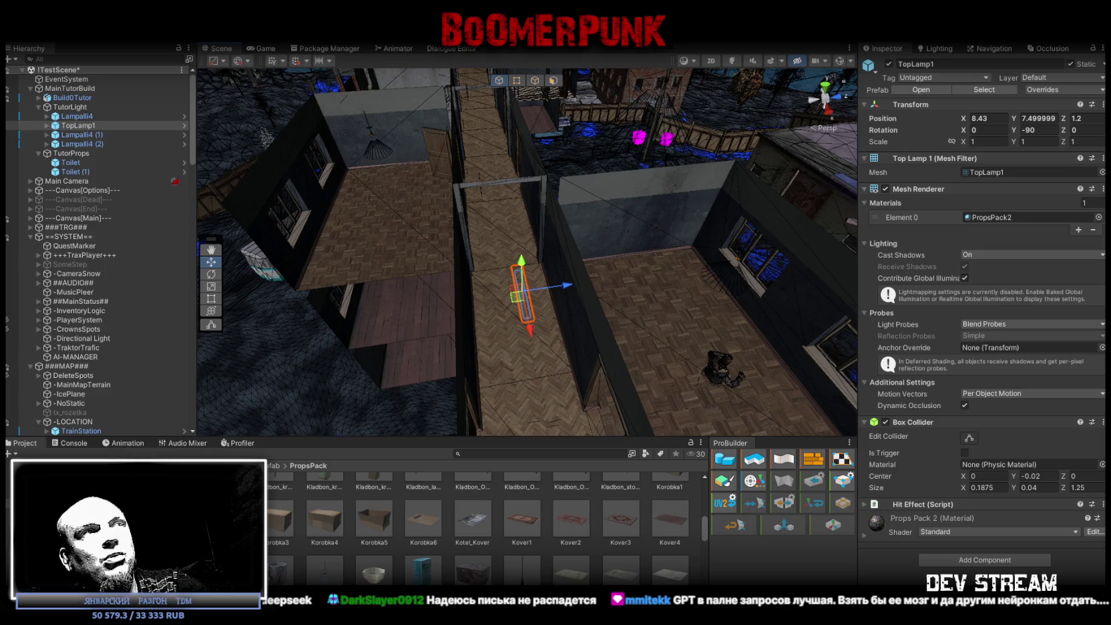
mouse_move(599, 325)
left_mouse_down()
mouse_move(528, 327)
mouse_move(635, 335)
mouse_move(603, 342)
left_mouse_up()
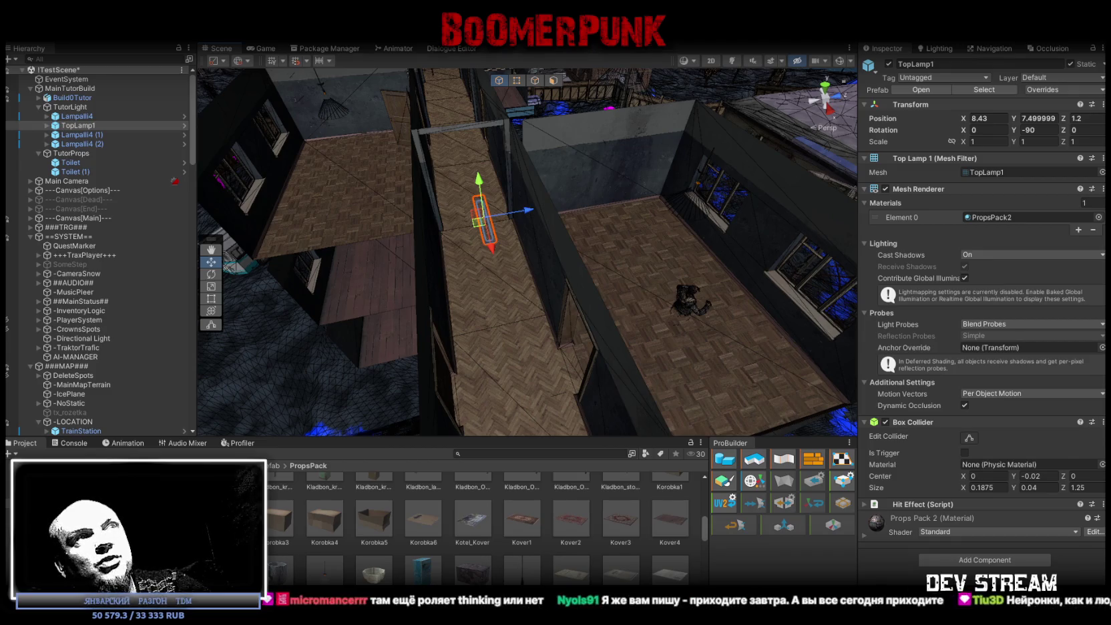
mouse_move(632, 116)
left_mouse_down()
mouse_move(530, 172)
mouse_move(519, 159)
left_mouse_up()
left_click_drag(631, 269, 618, 230)
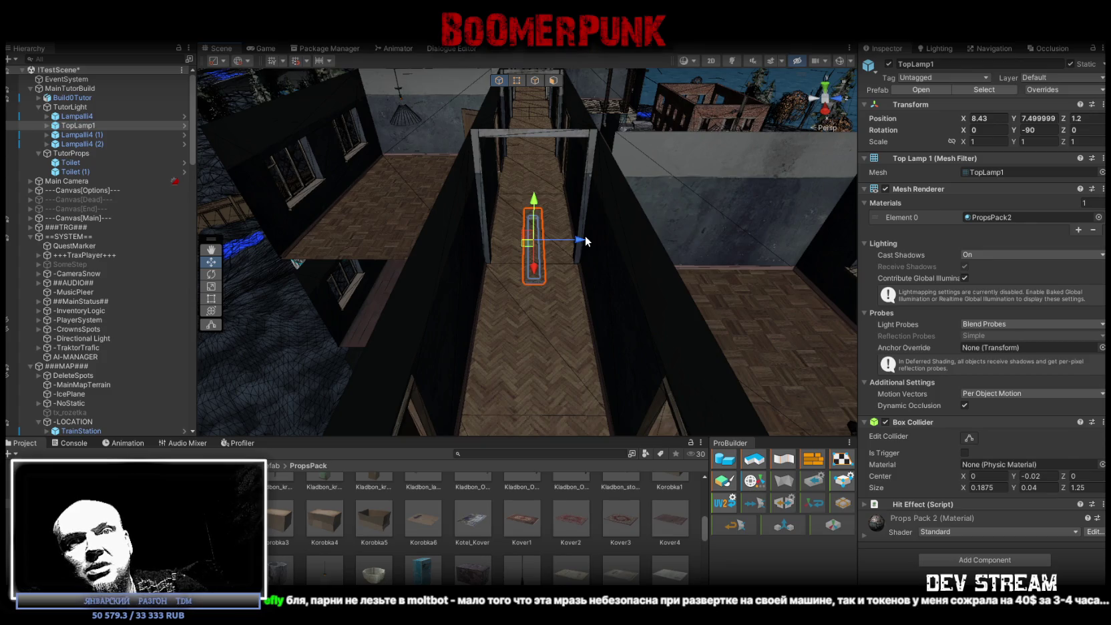
mouse_move(586, 242)
left_mouse_down()
mouse_move(525, 261)
mouse_move(724, 293)
mouse_move(677, 276)
left_mouse_up()
left_click_drag(624, 269, 564, 330)
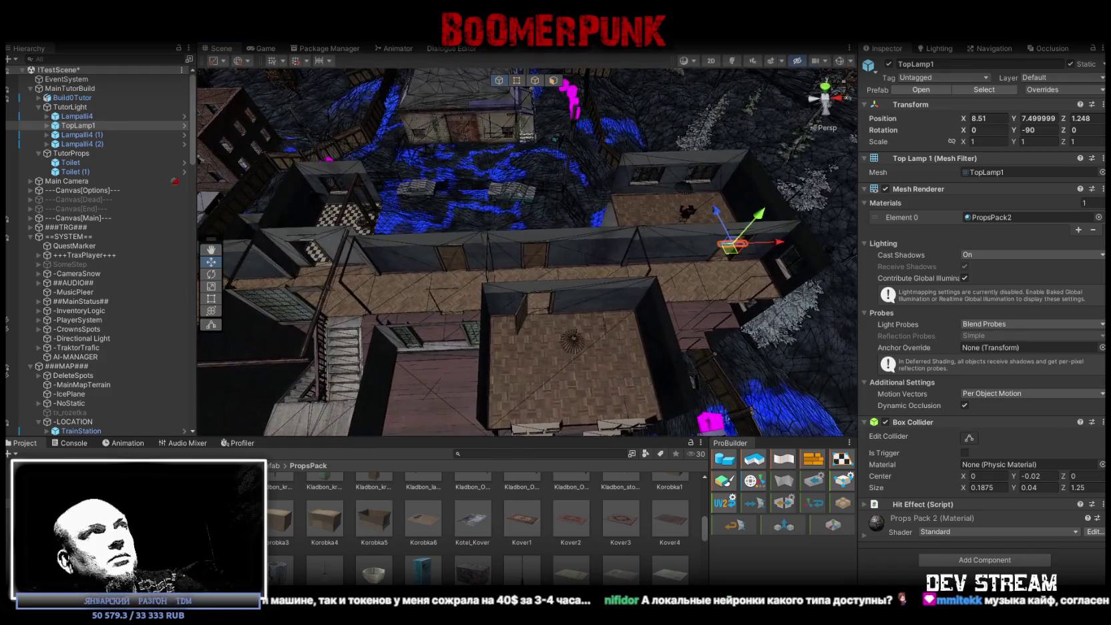
left_click_drag(610, 241, 550, 299)
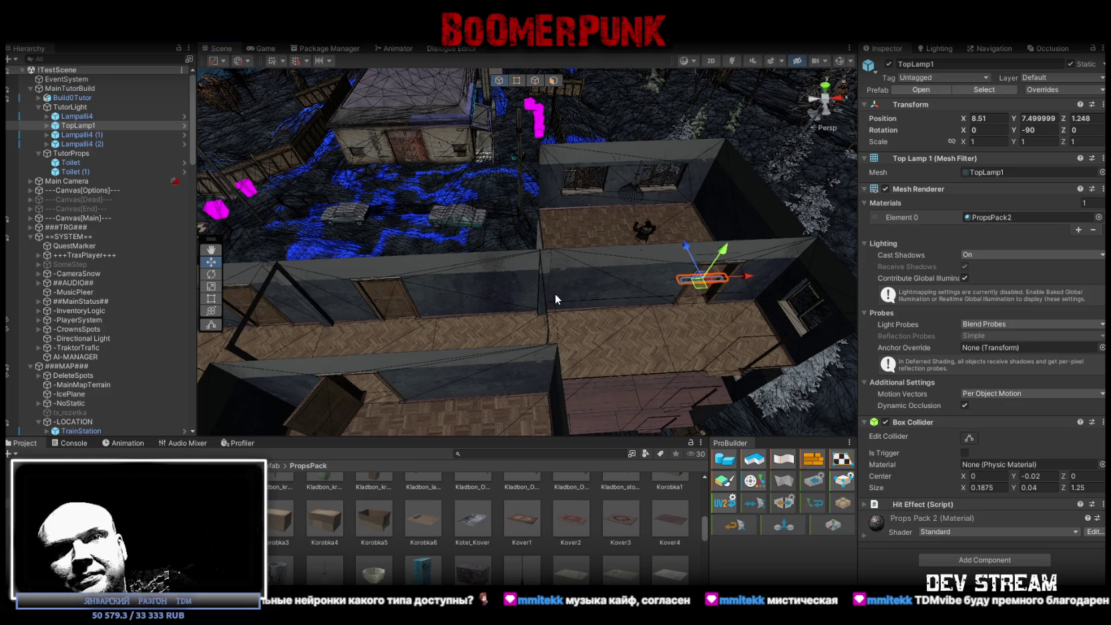
mouse_move(634, 312)
left_mouse_down()
mouse_move(680, 255)
mouse_move(638, 171)
left_mouse_up()
left_click_drag(571, 230, 587, 228)
Set TopLamp1's Position X to 9
left_click(994, 117)
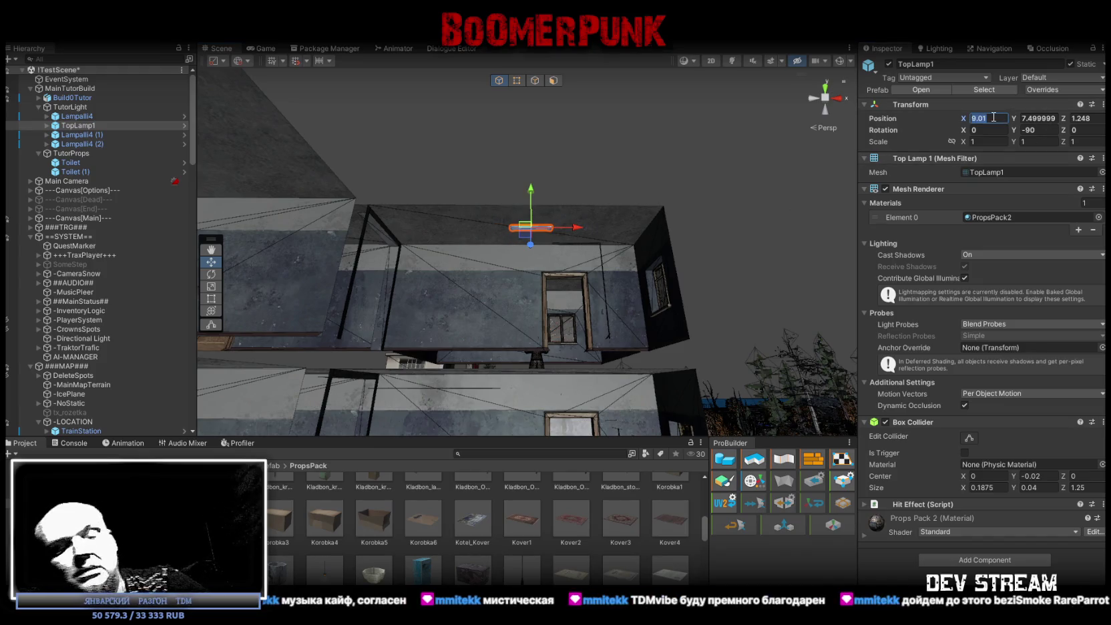
type("9")
key("Return")
mouse_move(775, 175)
left_mouse_down()
mouse_move(722, 209)
mouse_move(696, 311)
mouse_move(728, 316)
left_mouse_up()
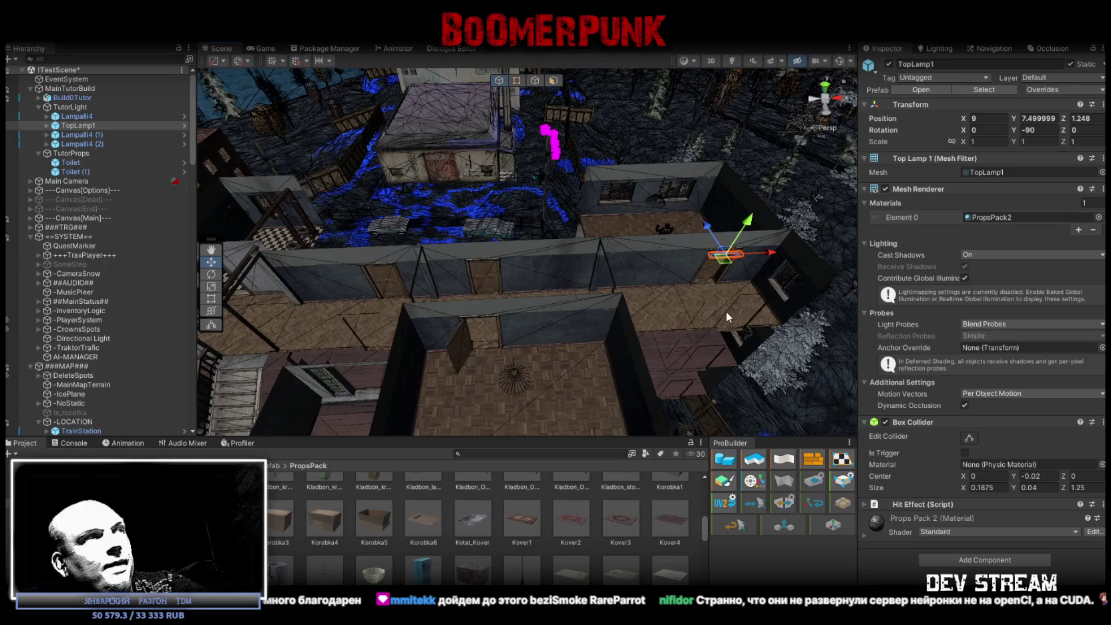
Spread TopLamp1 copies along the corridor ceiling and move TopLamp1 below Lampalli4 (2) in the Hierarchy
key("ctrl+d")
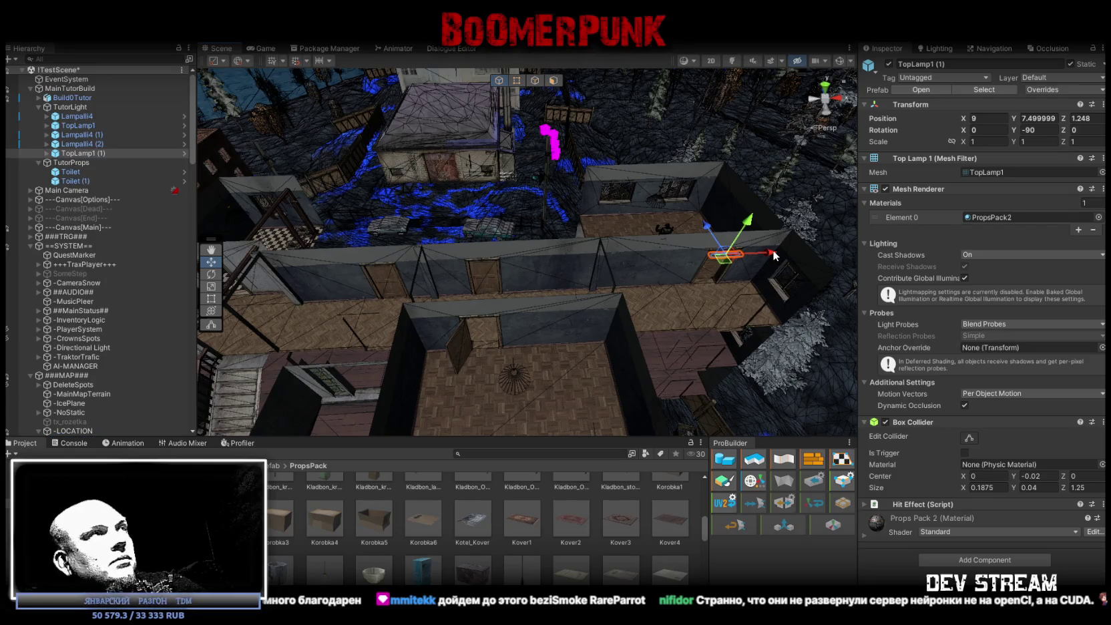
left_click_drag(773, 256, 566, 260)
mouse_move(635, 278)
left_mouse_down()
mouse_move(648, 249)
mouse_move(495, 258)
mouse_move(755, 291)
left_mouse_up()
key("ctrl+d")
key("ctrl+d")
left_click_drag(666, 286, 494, 291)
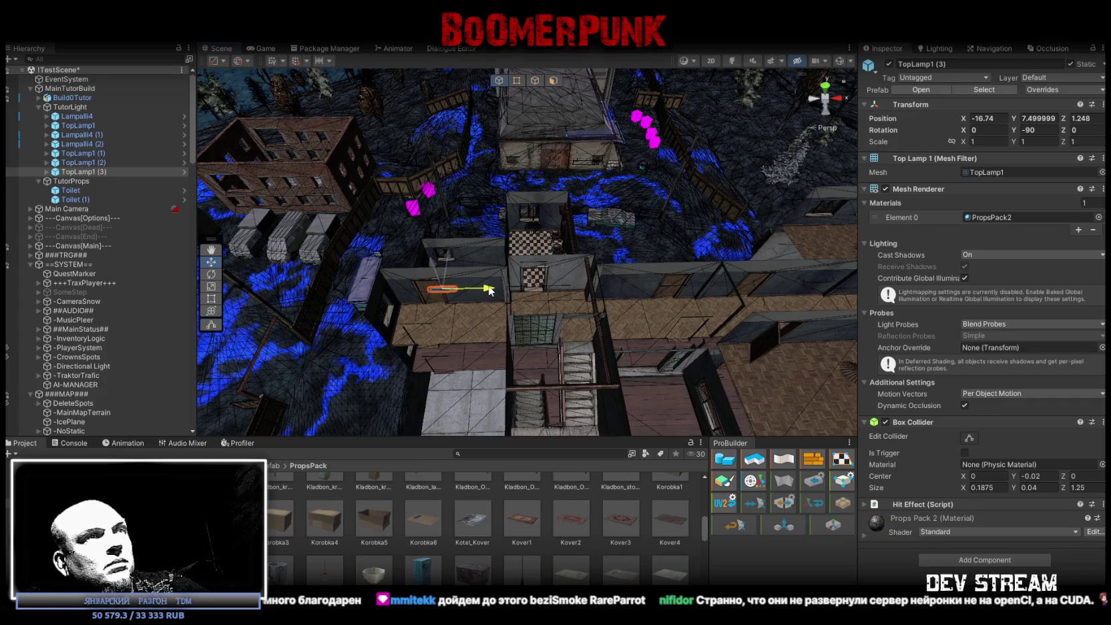
mouse_move(492, 290)
left_mouse_down()
mouse_move(553, 278)
mouse_move(643, 291)
mouse_move(757, 279)
mouse_move(784, 247)
mouse_move(759, 258)
mouse_move(737, 240)
mouse_move(686, 242)
mouse_move(708, 247)
mouse_move(761, 201)
mouse_move(754, 313)
mouse_move(672, 281)
mouse_move(567, 308)
mouse_move(508, 287)
left_mouse_up()
left_click_drag(77, 126, 85, 148)
mouse_move(508, 220)
left_mouse_down()
mouse_move(534, 175)
mouse_move(699, 83)
left_mouse_up()
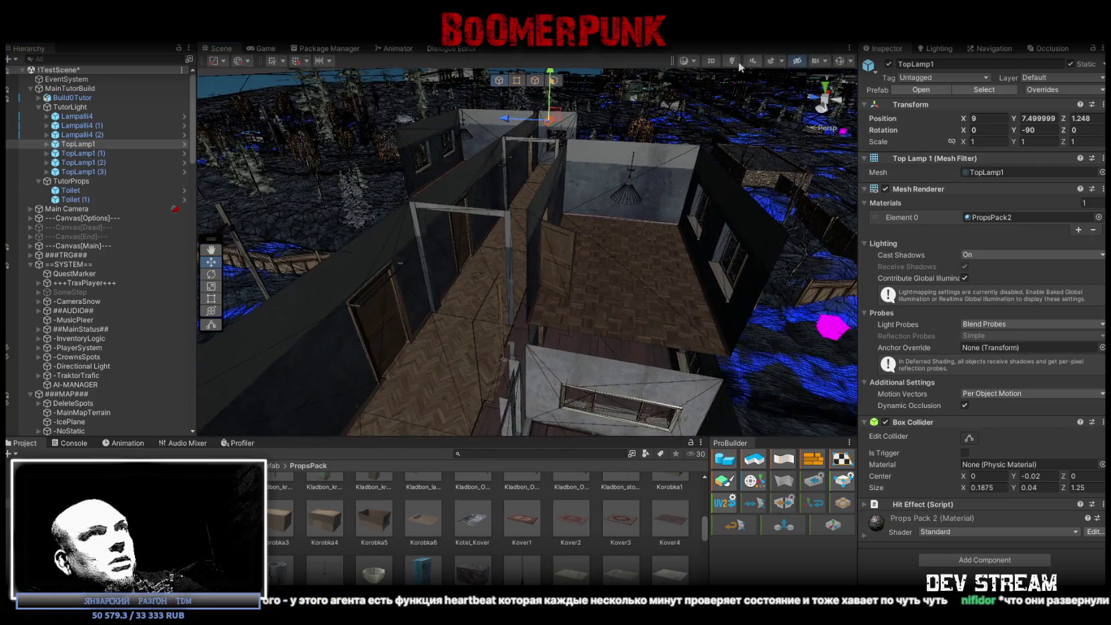
Turn on scene lighting and select TopLamp1 and TopLamp1 (2)
left_click(733, 61)
mouse_move(588, 197)
left_mouse_down()
mouse_move(578, 208)
mouse_move(593, 208)
mouse_move(588, 226)
mouse_move(566, 235)
mouse_move(327, 270)
mouse_move(408, 254)
left_mouse_up()
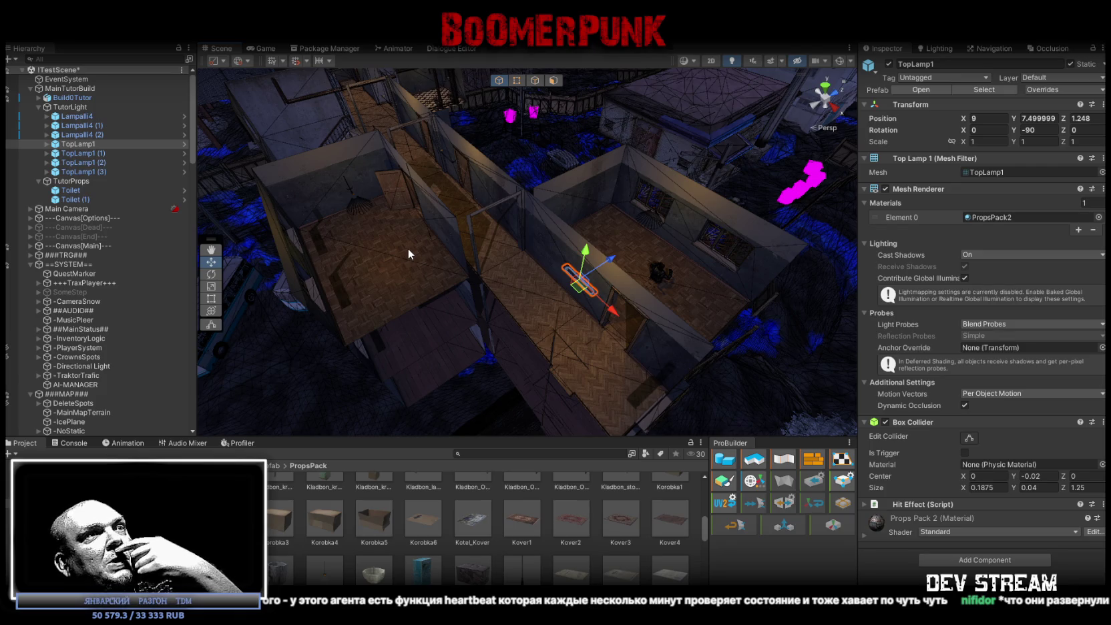
mouse_move(622, 247)
left_mouse_down()
mouse_move(538, 244)
mouse_move(508, 199)
left_mouse_up()
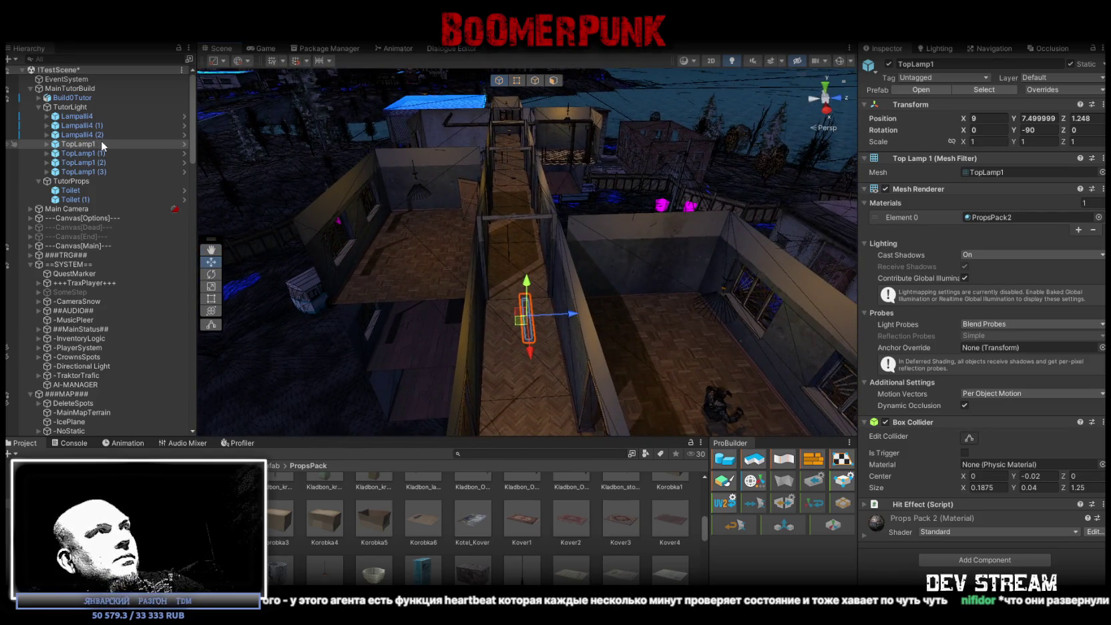
left_click(84, 154, "ctrl")
left_click(84, 155, "ctrl")
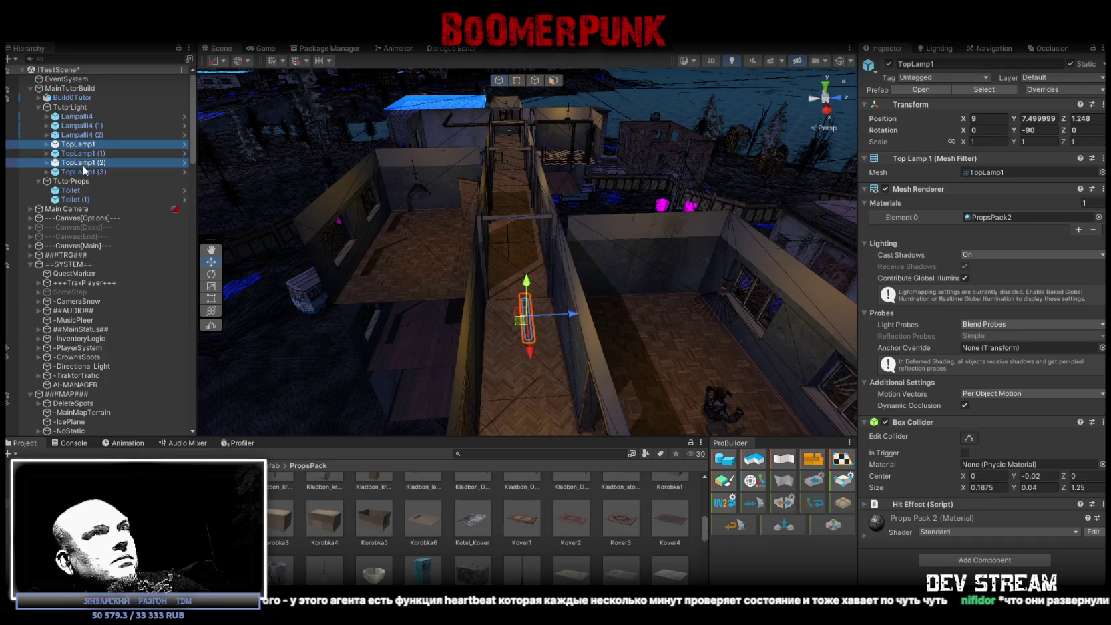
left_click(83, 165, "ctrl")
left_click_drag(468, 200, 422, 119)
Rotate both lamps to -90° on Z and move them onto the corridor wall
key("e")
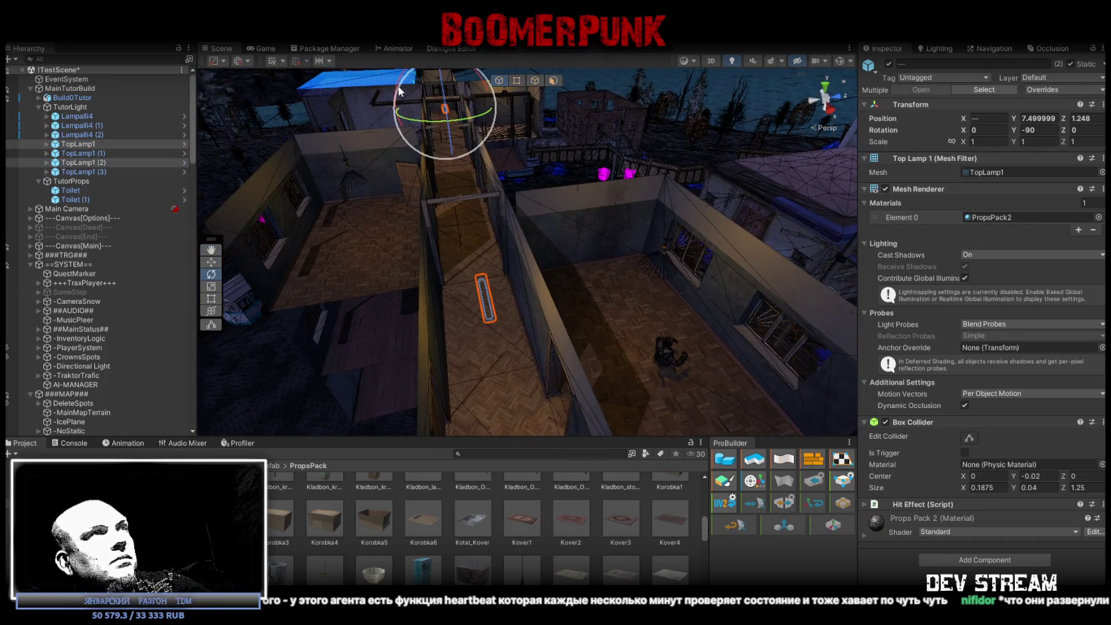
mouse_move(399, 84)
left_mouse_down()
mouse_move(429, 196)
mouse_move(440, 542)
left_mouse_up()
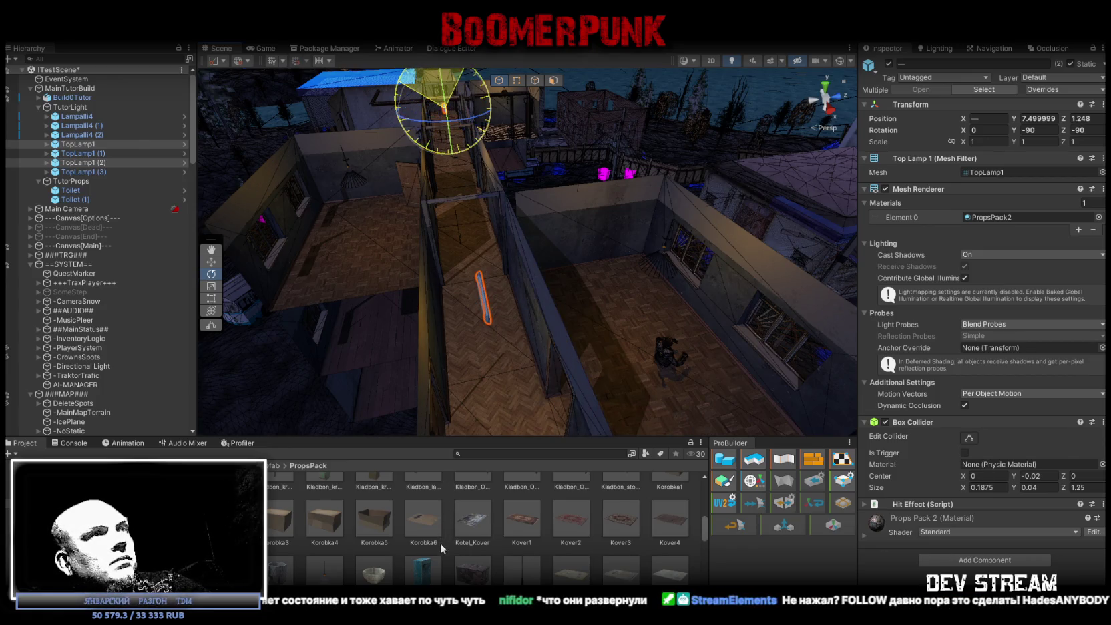
mouse_move(582, 367)
left_mouse_down()
mouse_move(600, 312)
mouse_move(719, 313)
mouse_move(650, 302)
left_mouse_up()
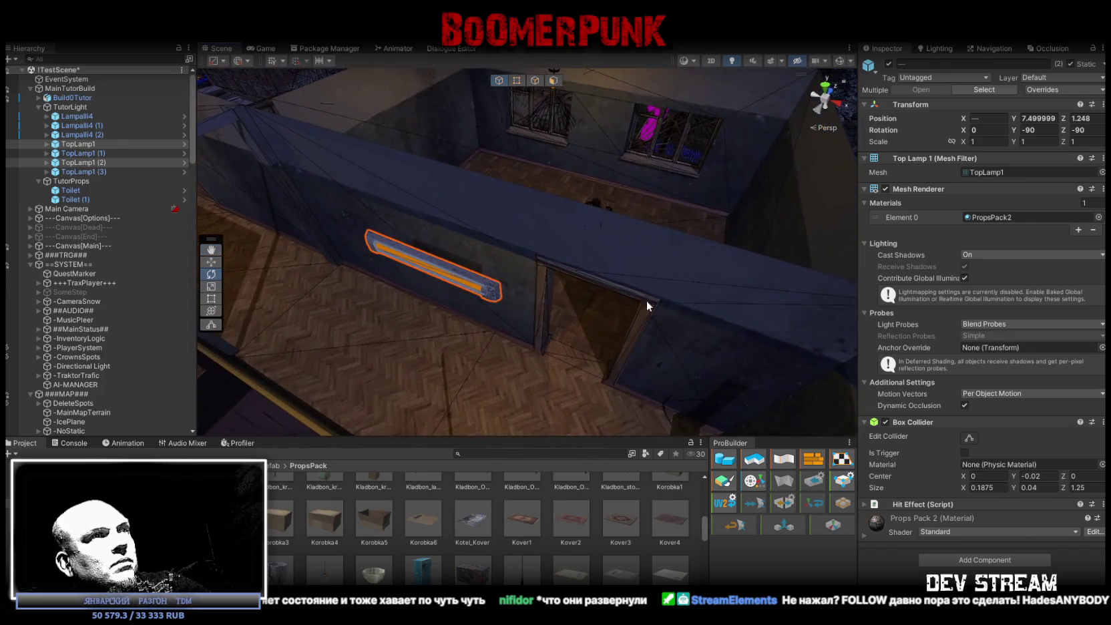
scroll(546, 297, "up", 3)
key("w")
mouse_move(493, 296)
left_mouse_down()
mouse_move(552, 245)
mouse_move(544, 252)
left_mouse_up()
scroll(504, 320, "down", 5)
left_click_drag(454, 323, 561, 313)
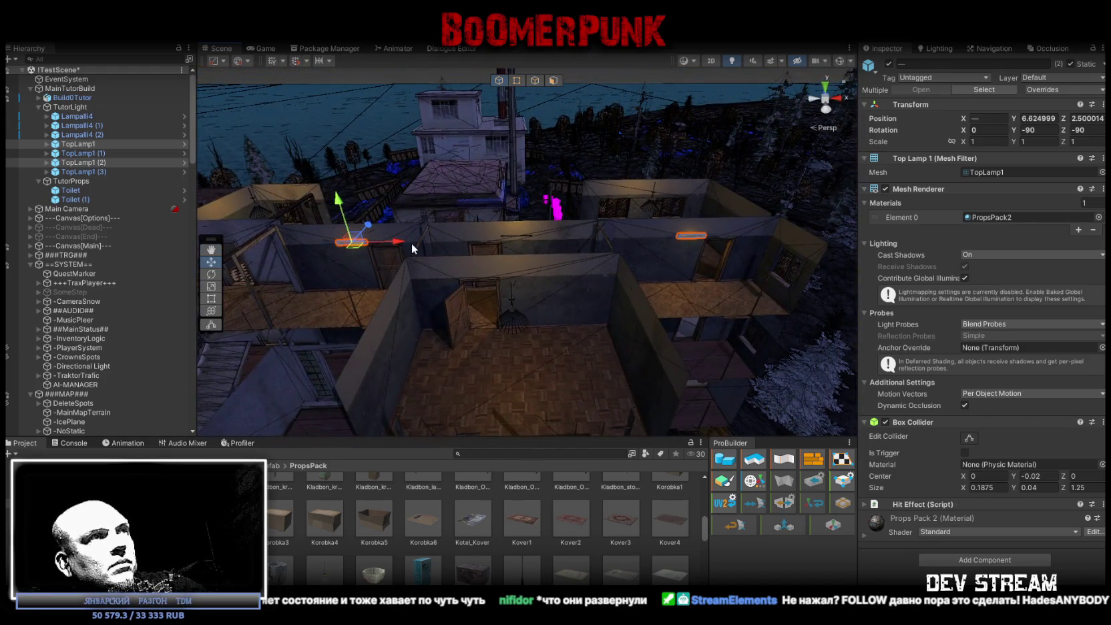
key("f")
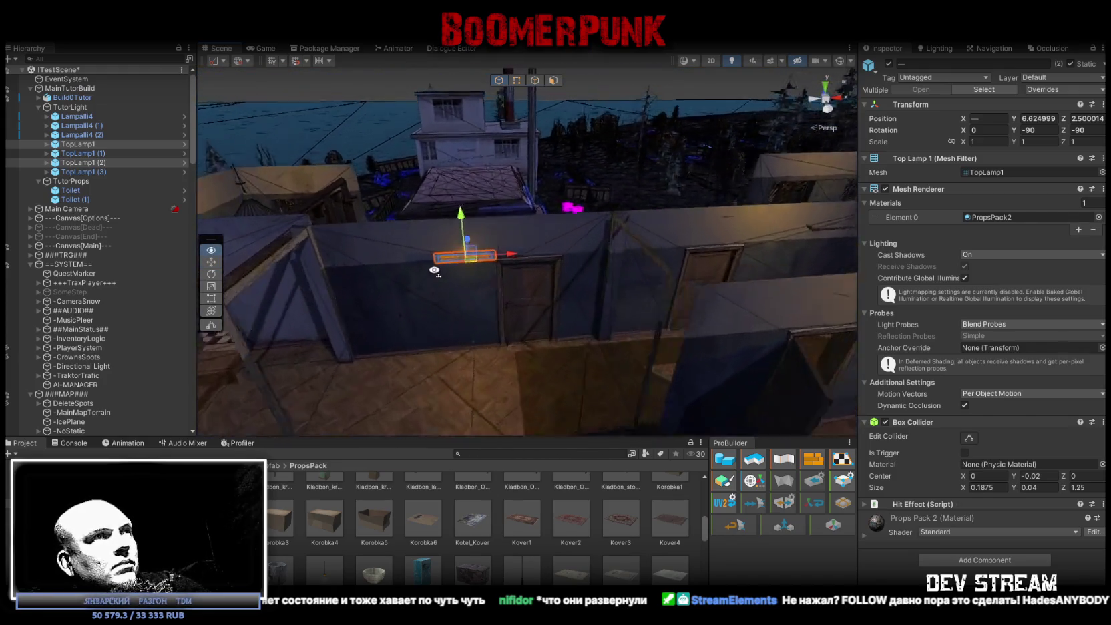
mouse_move(497, 253)
left_mouse_down()
mouse_move(505, 246)
mouse_move(449, 323)
mouse_move(454, 301)
mouse_move(470, 345)
mouse_move(486, 347)
mouse_move(392, 318)
mouse_move(569, 302)
mouse_move(467, 328)
left_mouse_up()
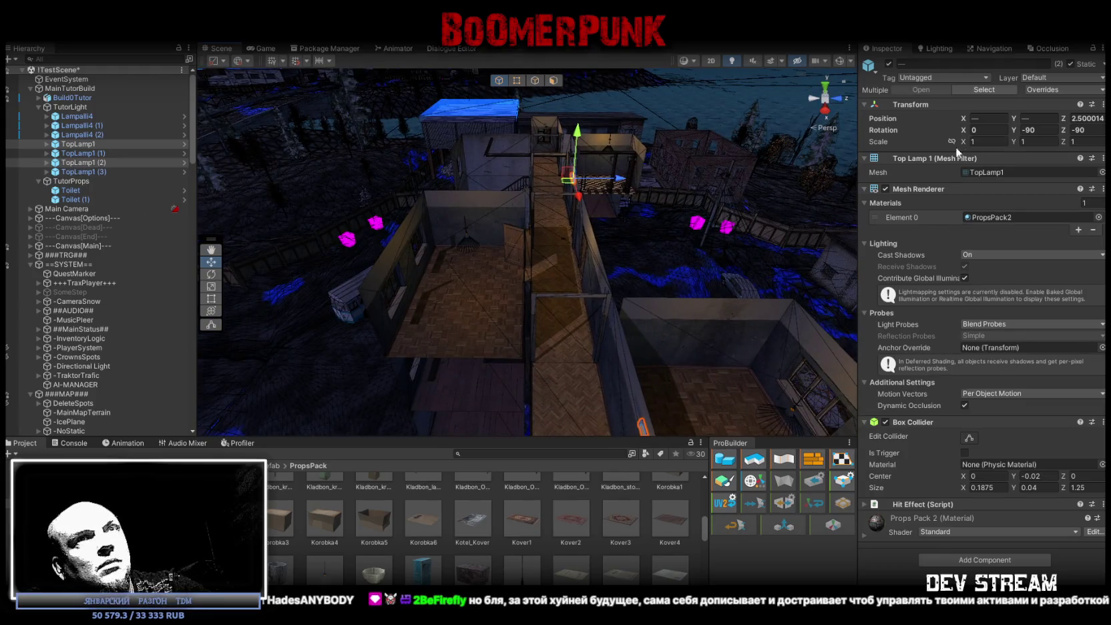
Set both lamps' Position Y to 7.1, then switch to LMArena and open its chat modes
left_click(1072, 119)
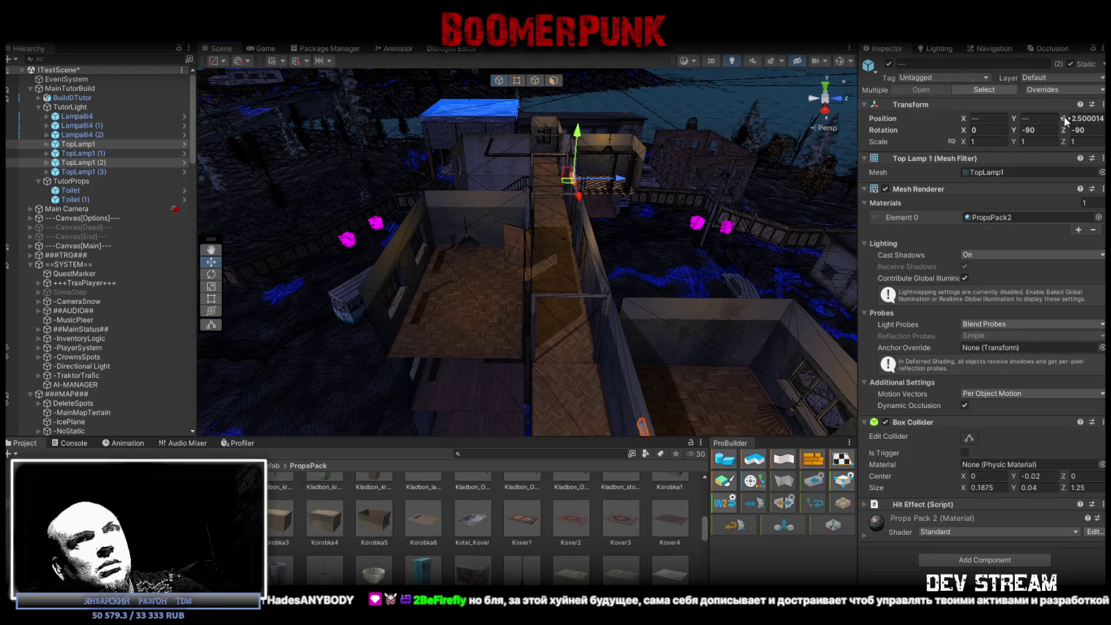
left_click(1032, 118)
type("7.26")
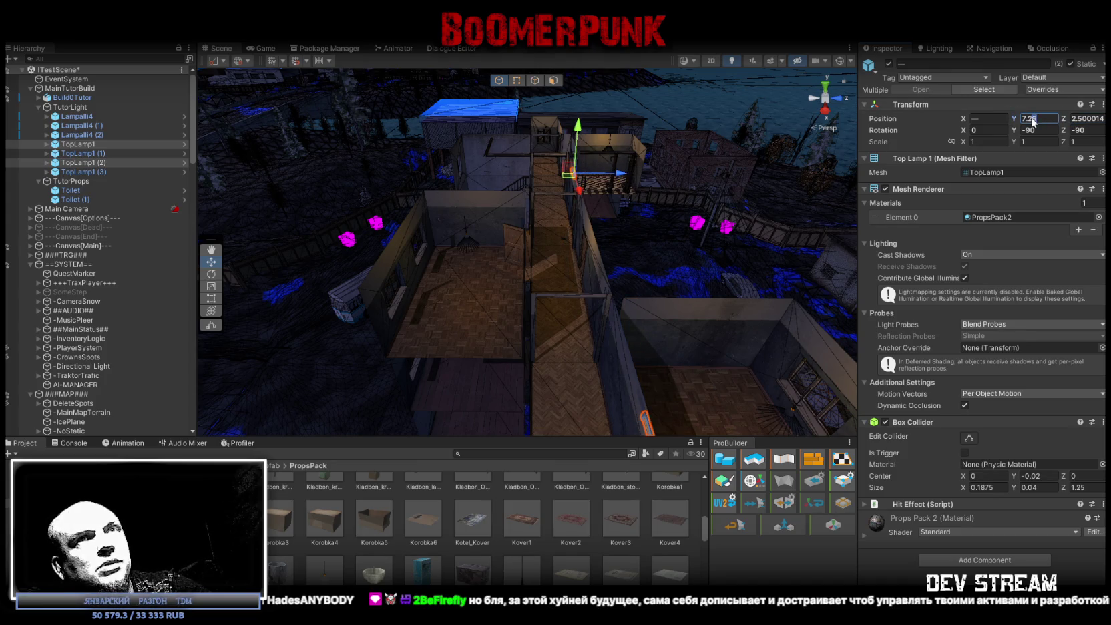
key("Return")
key("f")
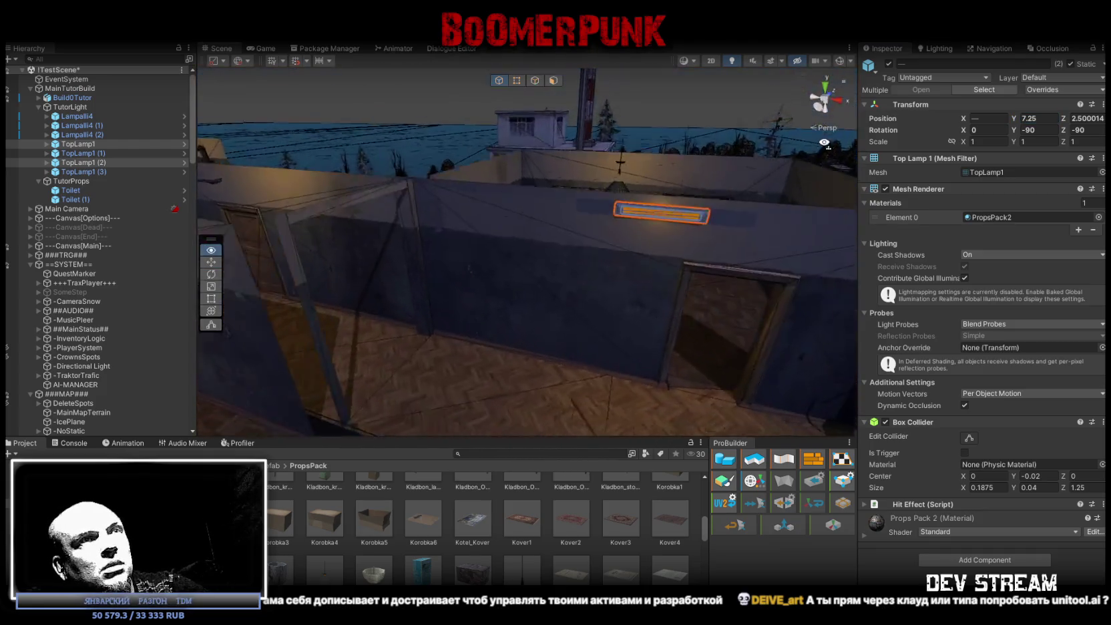
left_click(1042, 118)
type("7.1")
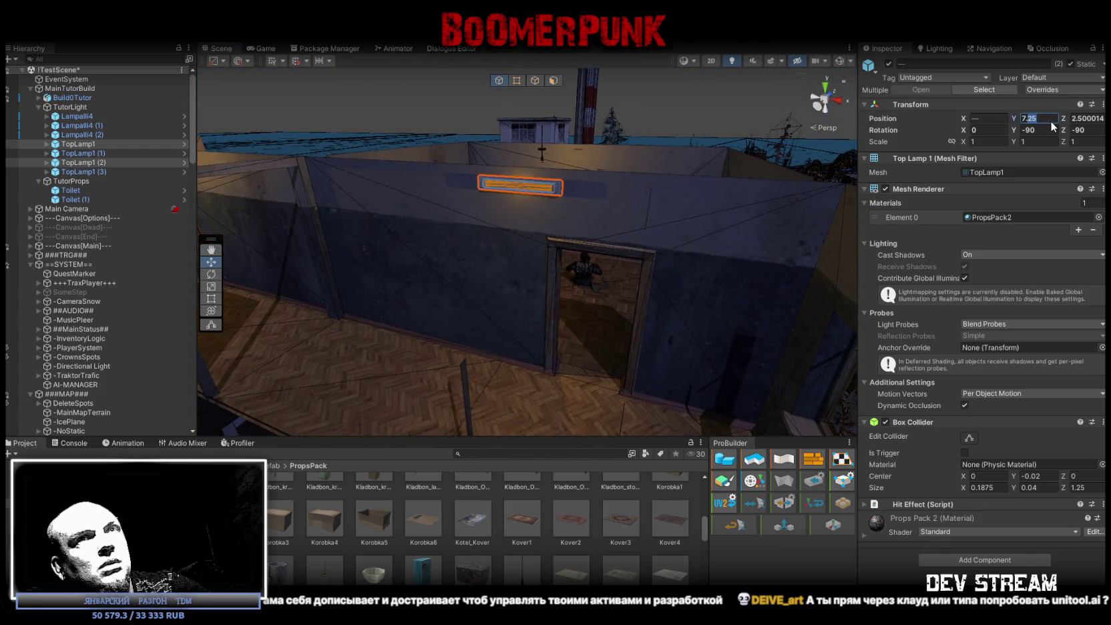
key("Return")
scroll(538, 229, "down", 6)
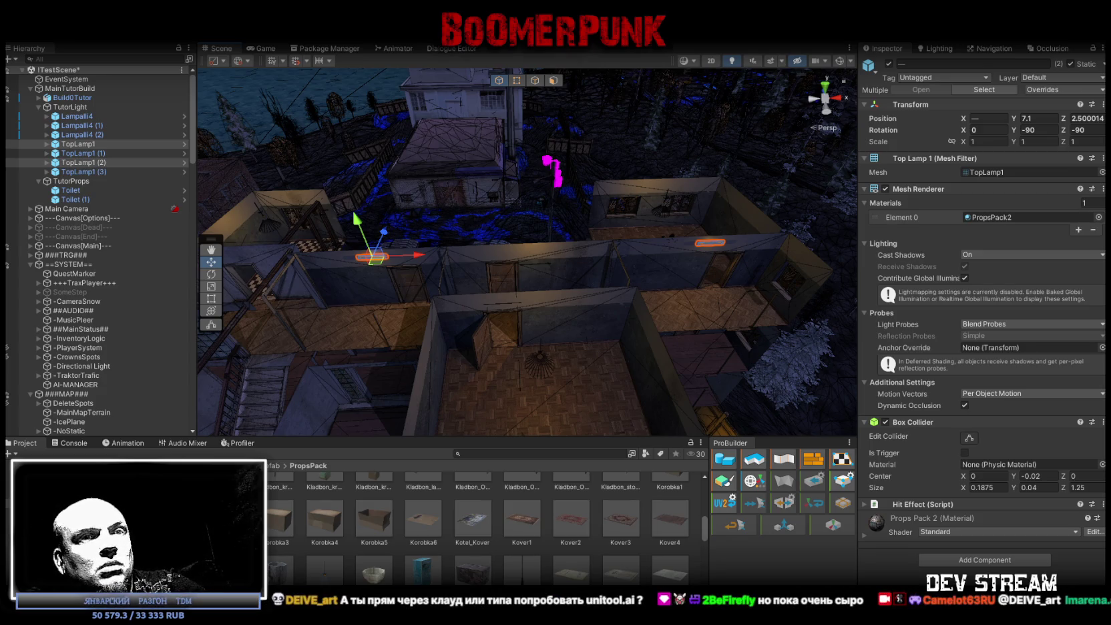
key("alt+Tab")
left_click(225, 140)
Switch LMArena to Direct Chat mode and choose gpt-5.2-high as the model
left_click(231, 234)
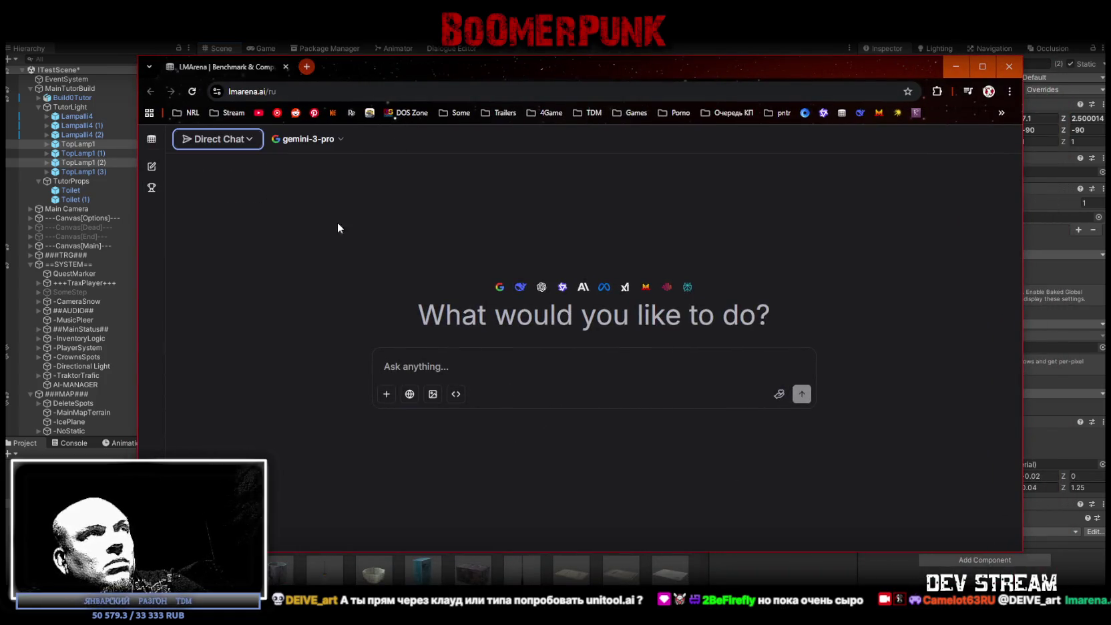
left_click(340, 141)
scroll(341, 315, "down", 3)
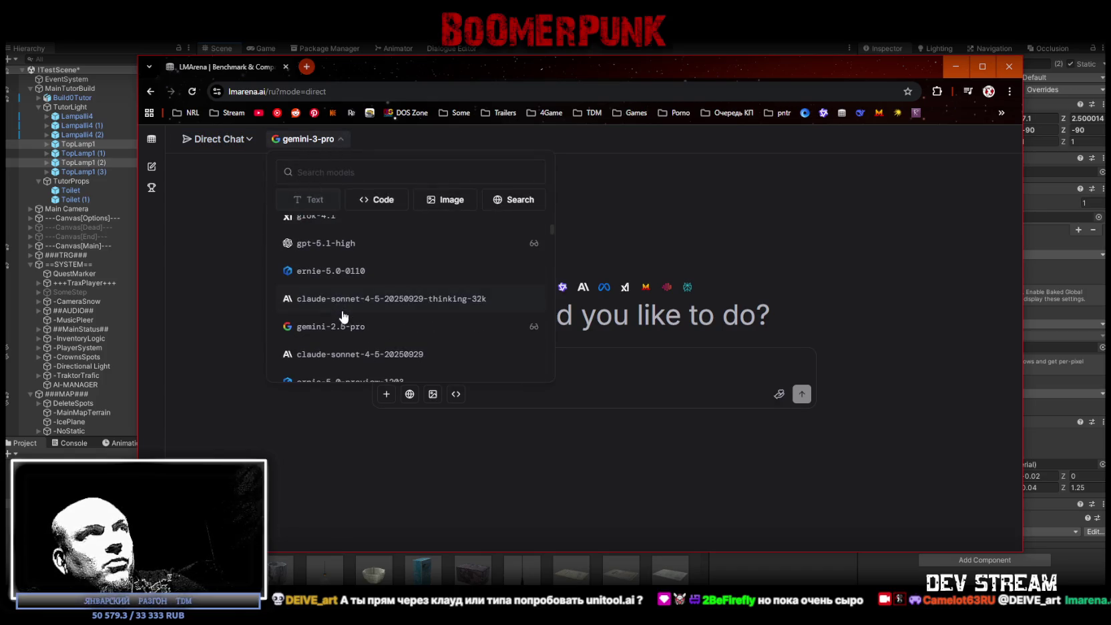
scroll(360, 334, "down", 3)
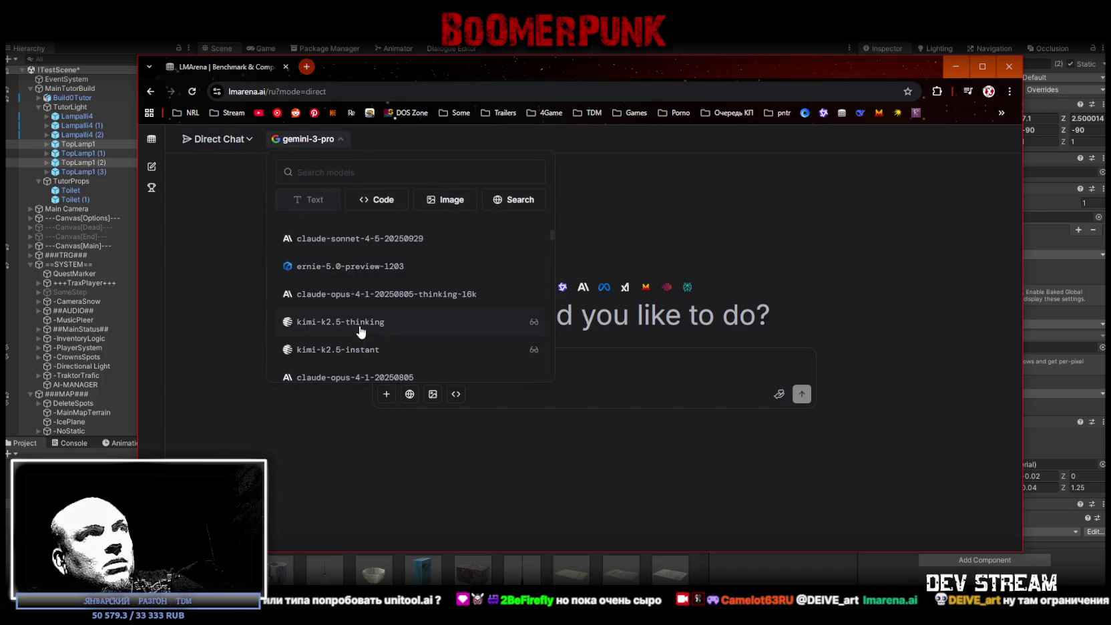
scroll(368, 357, "down", 2)
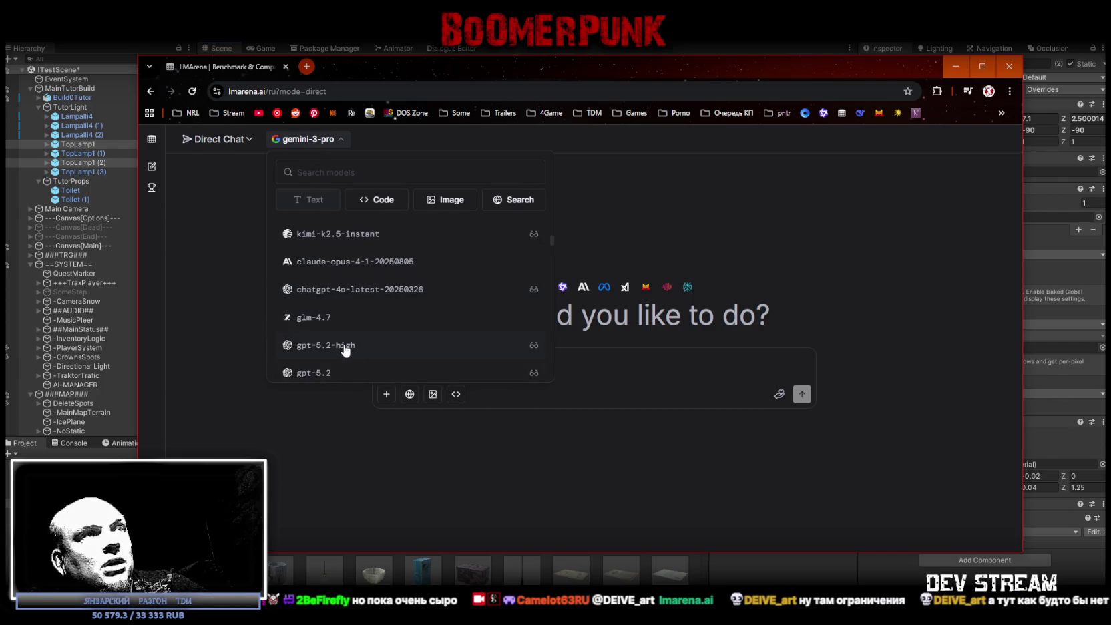
left_click(345, 348)
Browse the model list again, close it keeping gpt-5.2-high, and minimize the browser
left_click(314, 139)
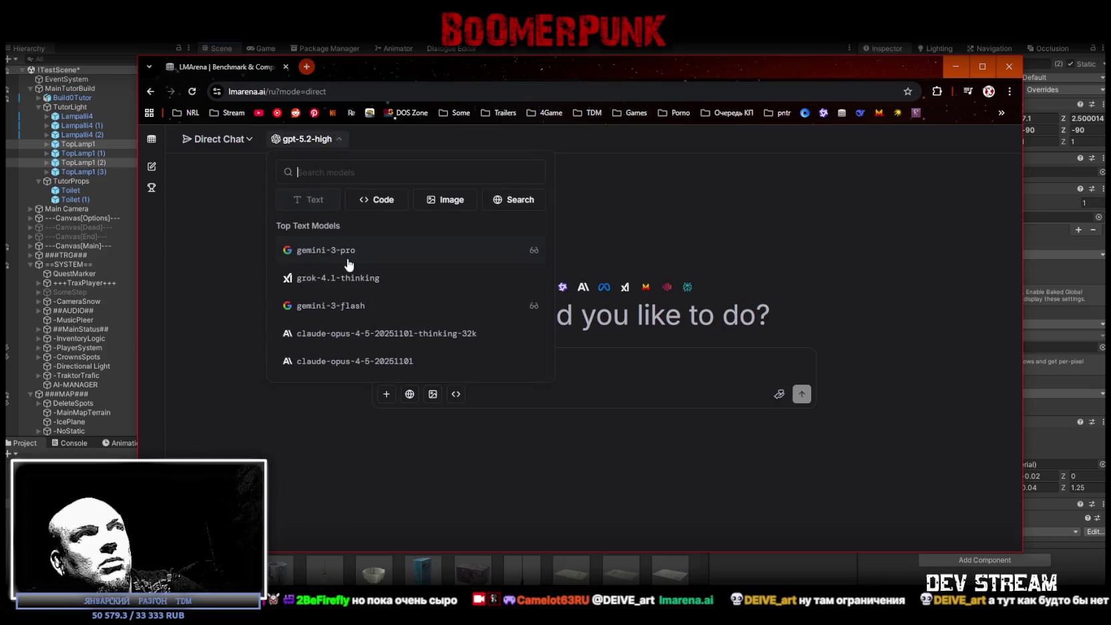
scroll(338, 327, "down", 2)
scroll(395, 300, "down", 3)
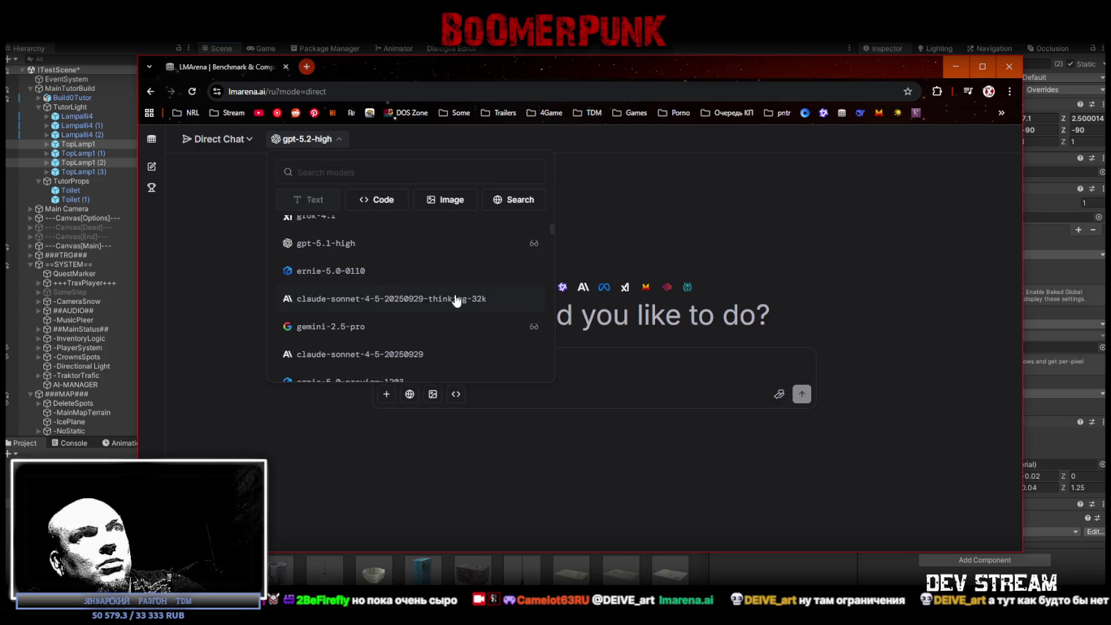
scroll(440, 304, "up", 3)
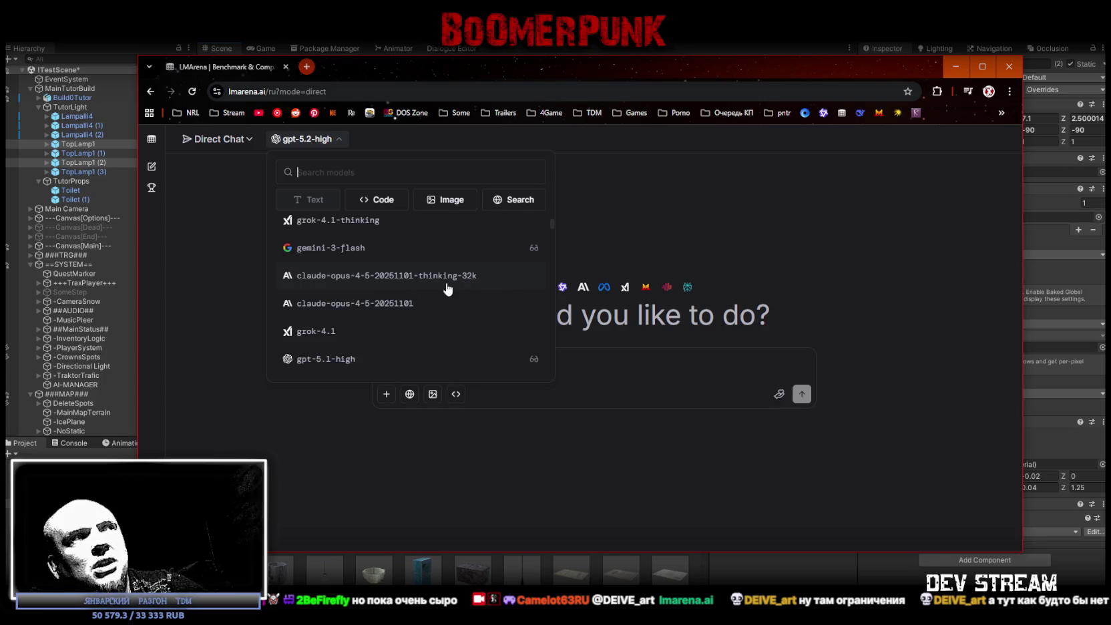
scroll(441, 288, "down", 3)
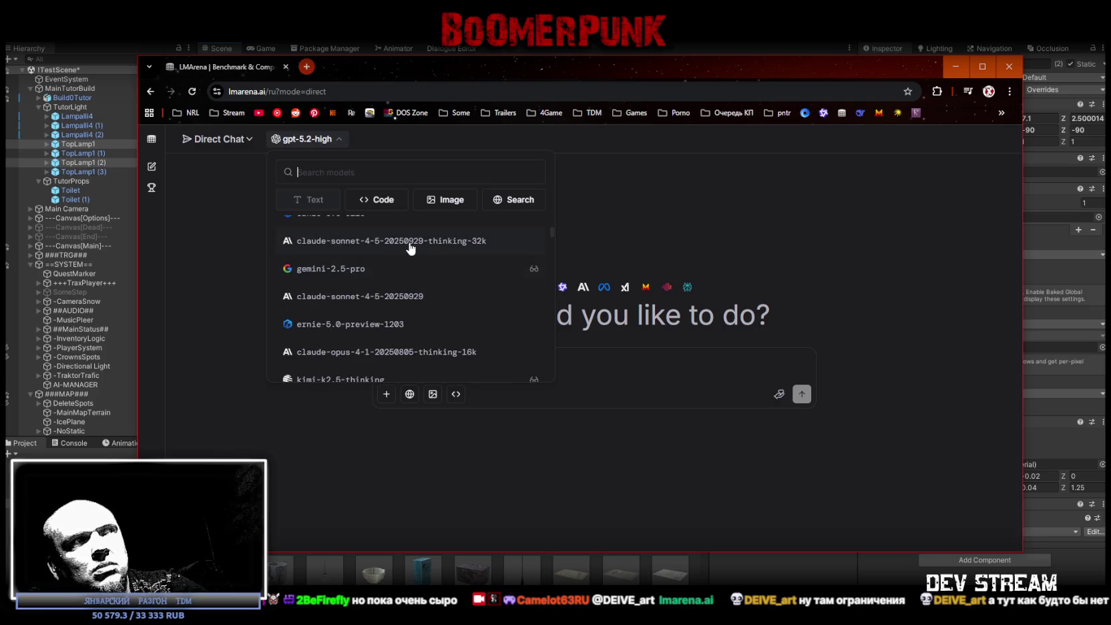
scroll(488, 341, "up", 3)
scroll(488, 341, "up", 2)
left_click(616, 337)
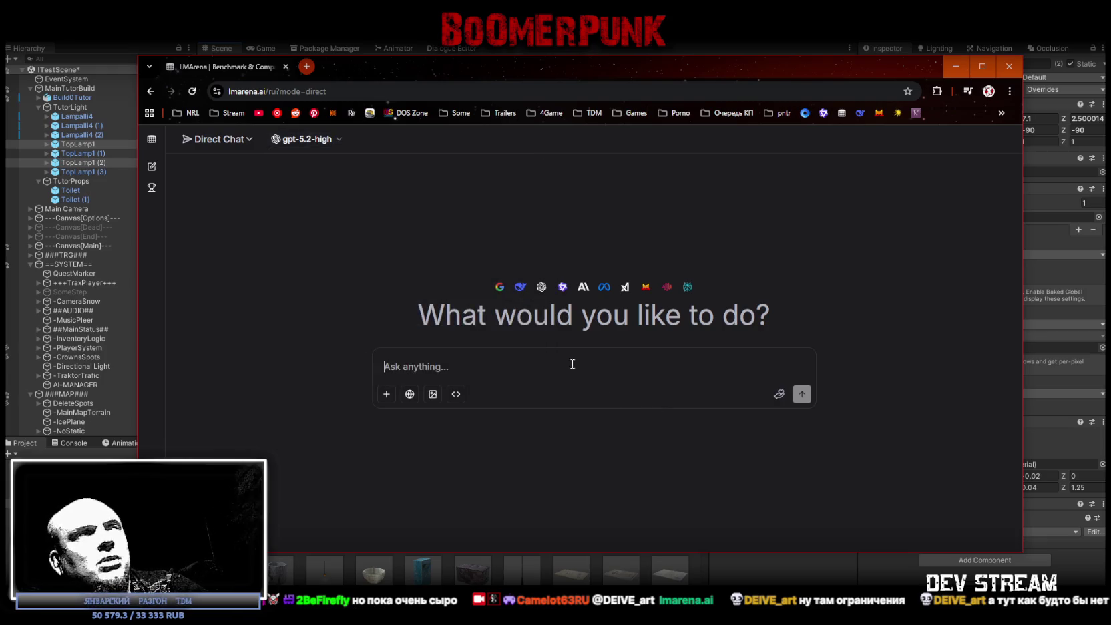
left_click(483, 45)
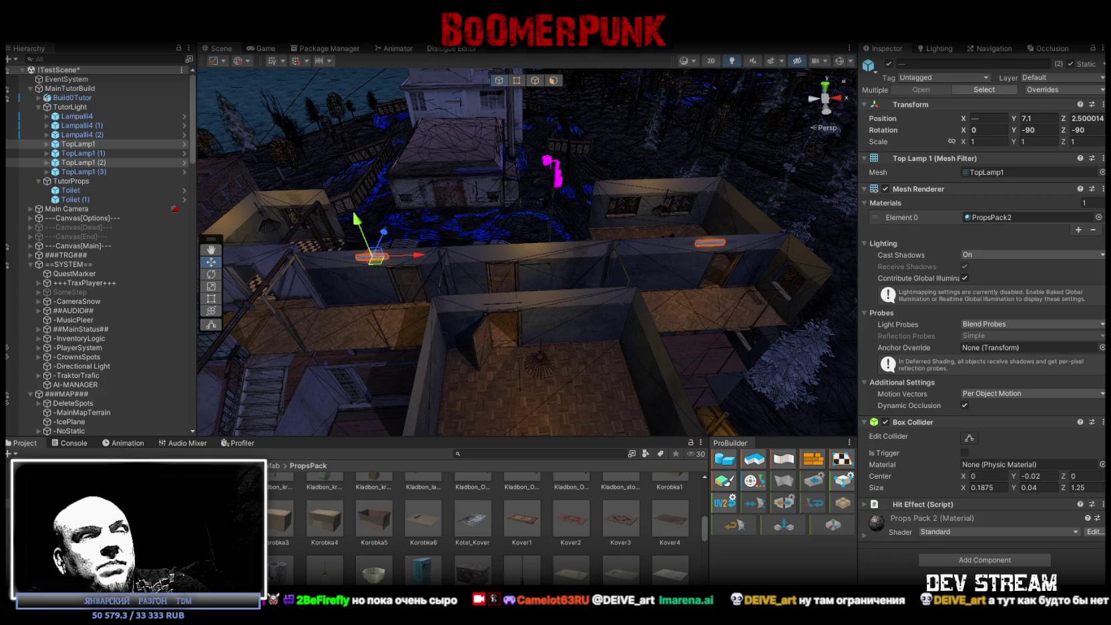
Orbit over the rooms and select the TopLamp1 (1), (2) and (3) ceiling lamps
mouse_move(436, 257)
left_mouse_down()
mouse_move(267, 234)
mouse_move(248, 213)
left_mouse_up()
left_click(1038, 118)
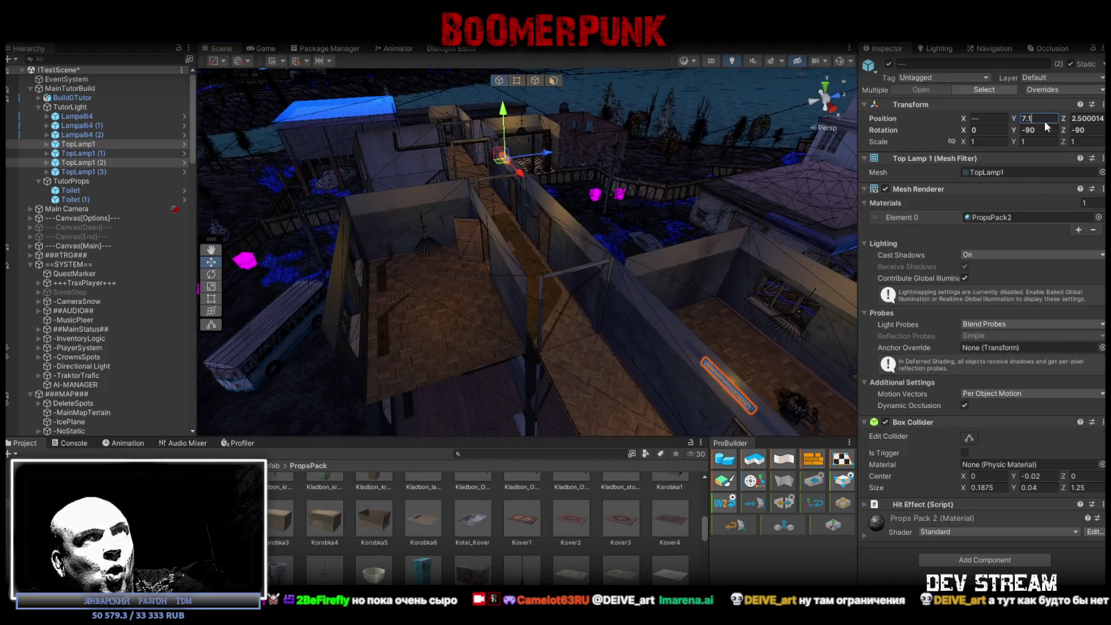
left_click_drag(374, 221, 271, 183)
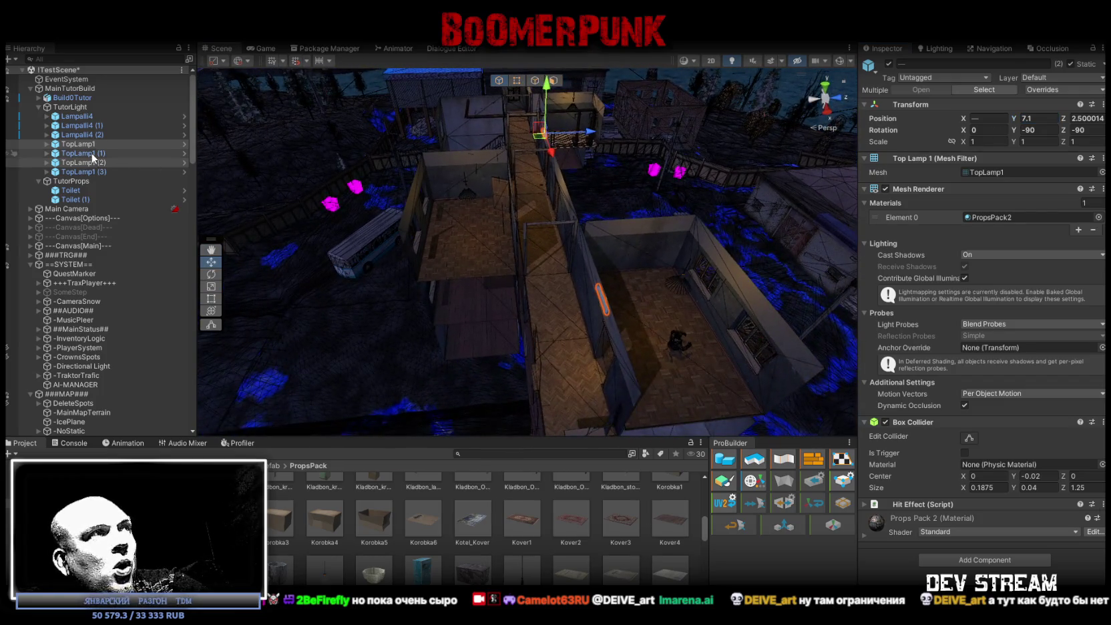
left_click(81, 153)
left_click(92, 173, "shift")
Rotate the three selected lamps to 90° on the Z axis
left_click_drag(611, 220, 590, 167)
key("e")
left_click_drag(534, 117, 523, 263)
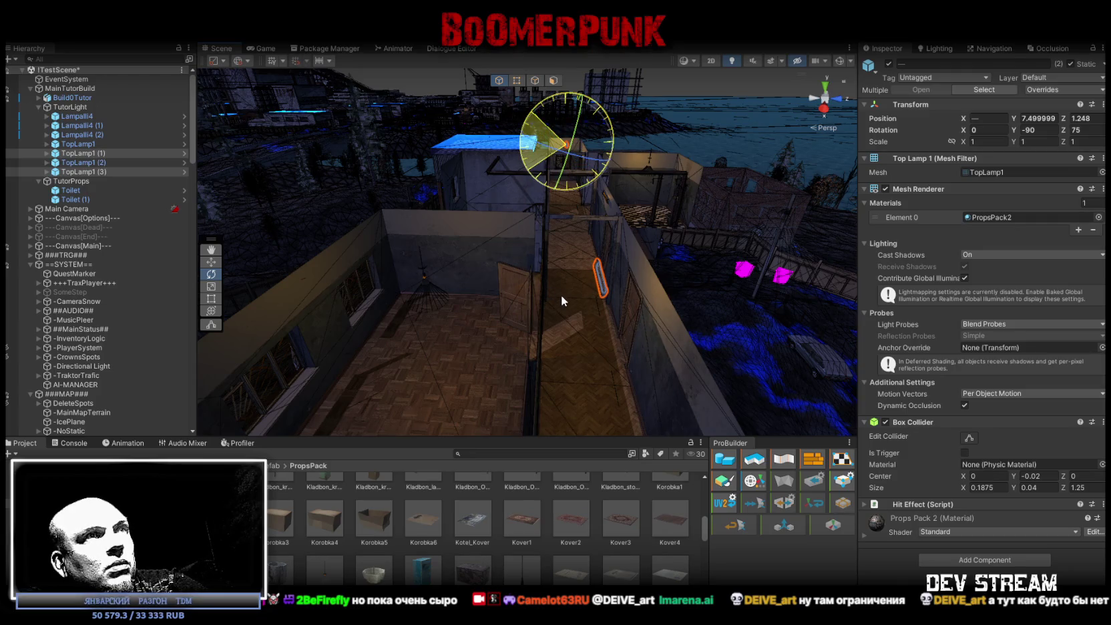
mouse_move(611, 319)
left_mouse_down()
mouse_move(611, 286)
mouse_move(507, 290)
mouse_move(647, 265)
mouse_move(601, 167)
left_mouse_up()
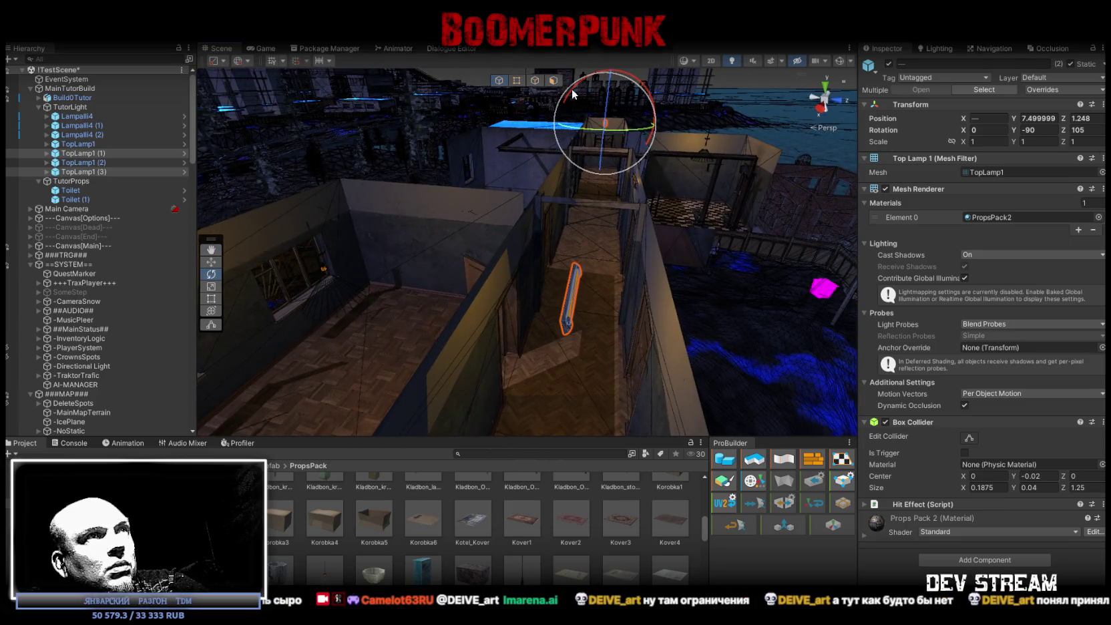
left_click_drag(580, 91, 588, 85)
Move the lamps above the corridor doorway and set their Position Y to 7.1
key("w")
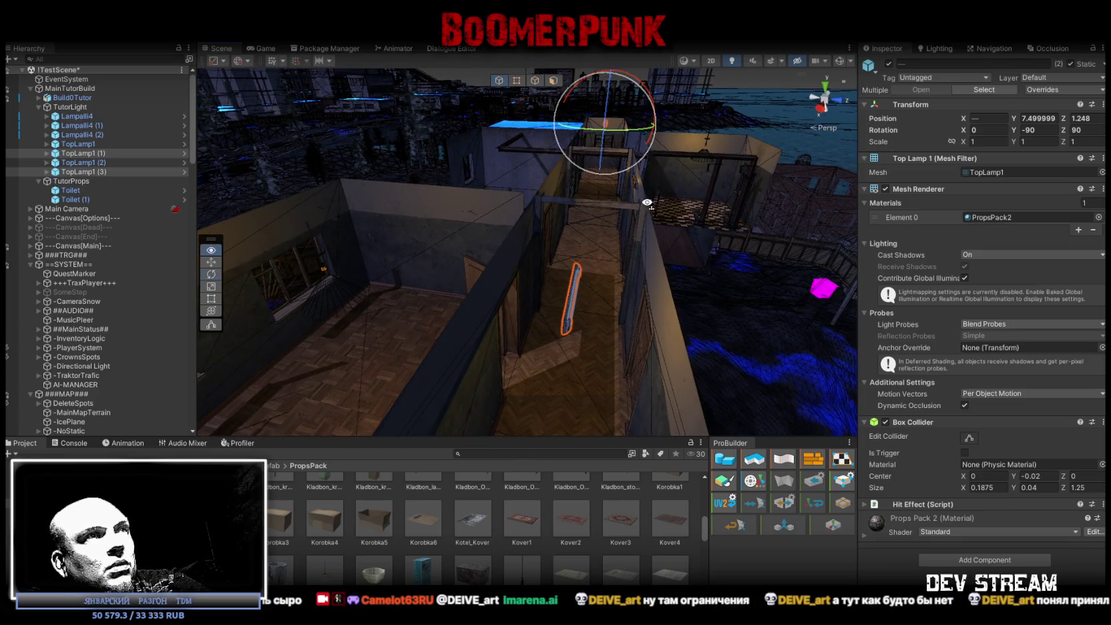
key("f")
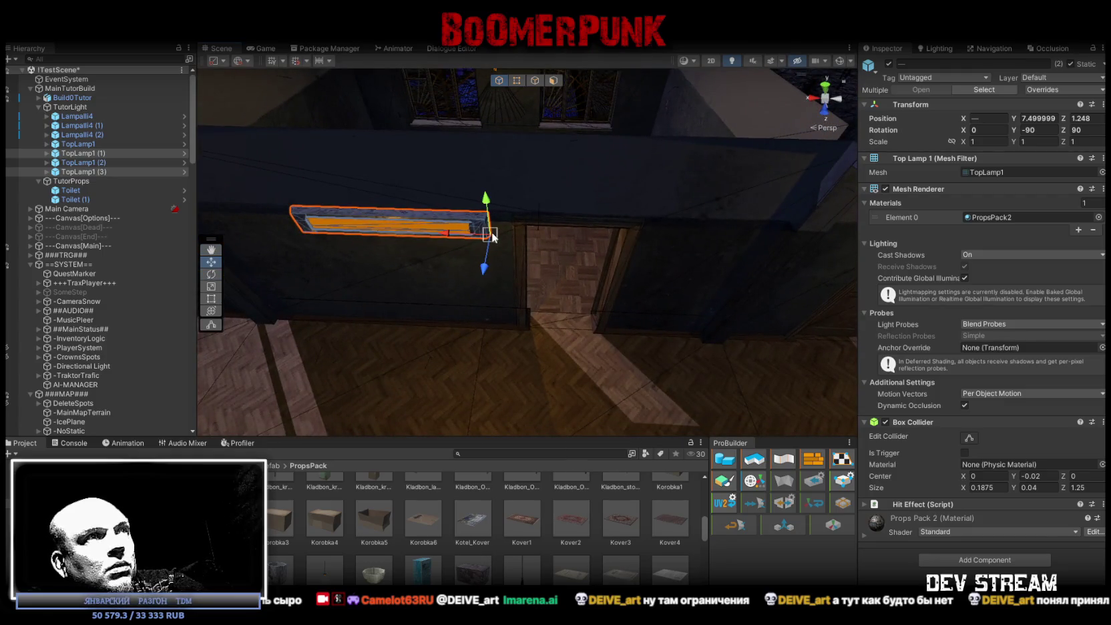
left_click_drag(493, 237, 502, 223)
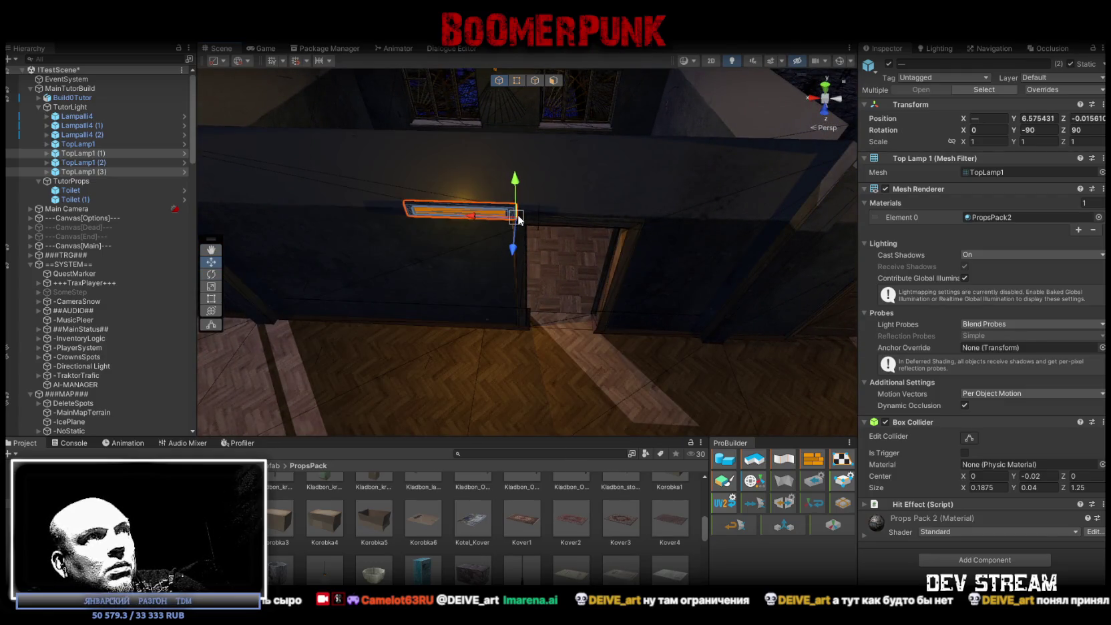
left_click(1048, 119)
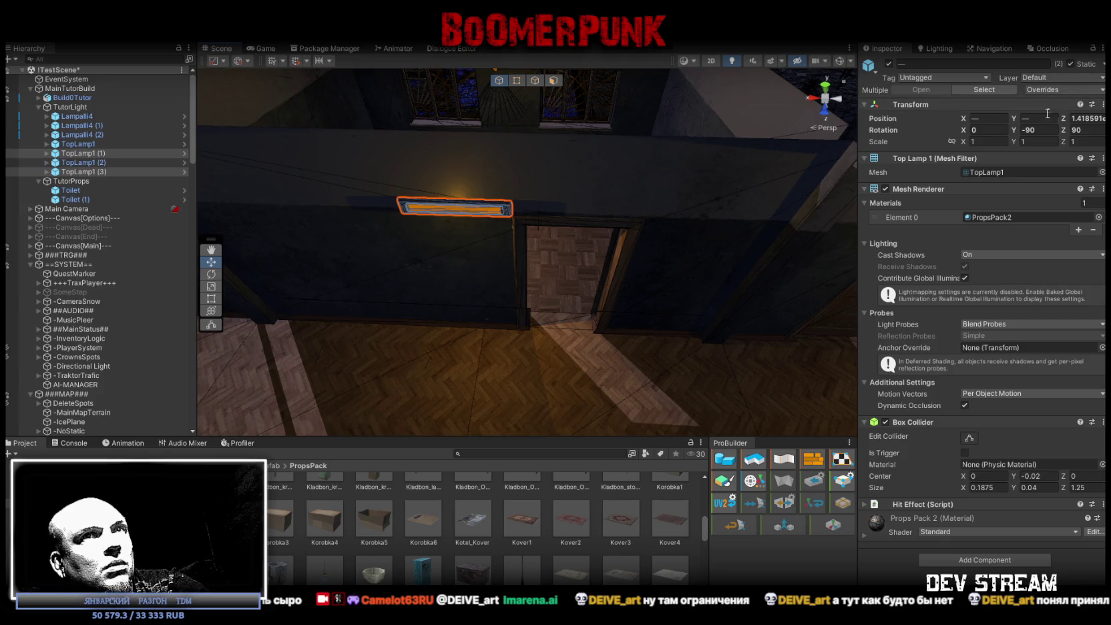
type("7.1")
key("Return")
mouse_move(795, 203)
left_mouse_down()
mouse_move(764, 191)
mouse_move(549, 186)
mouse_move(558, 201)
mouse_move(640, 220)
left_mouse_up()
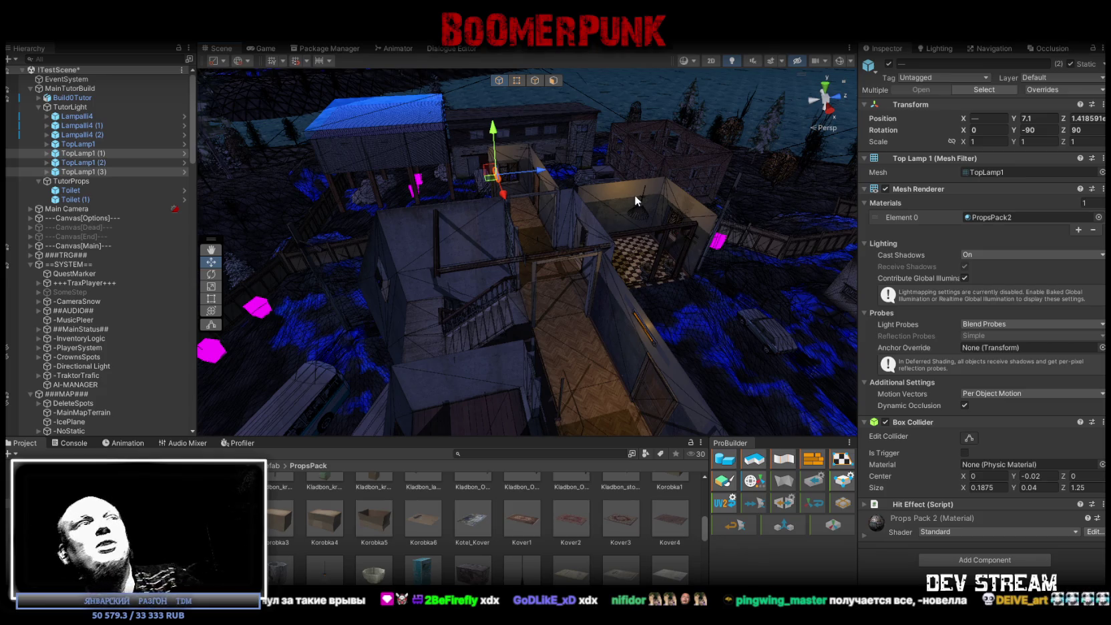
mouse_move(703, 156)
left_mouse_down()
mouse_move(561, 233)
mouse_move(543, 231)
mouse_move(553, 235)
left_mouse_up()
scroll(547, 239, "down", 10)
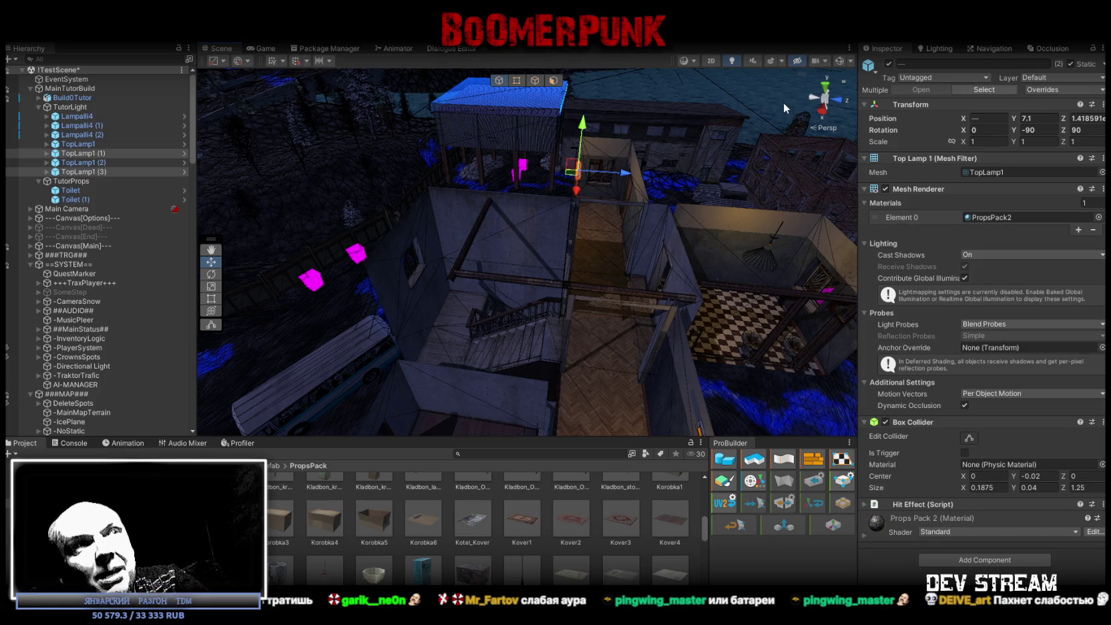
mouse_move(690, 230)
left_mouse_down()
mouse_move(648, 218)
mouse_move(490, 228)
left_mouse_up()
mouse_move(524, 216)
left_mouse_down()
mouse_move(427, 215)
mouse_move(541, 205)
mouse_move(503, 211)
mouse_move(646, 260)
mouse_move(569, 276)
left_mouse_up()
Drill into Build0Tutor, selecting the MilitiaBase_1f floor and then the MilitiaBase_1f_wall walls
left_click(564, 272)
left_click(564, 274)
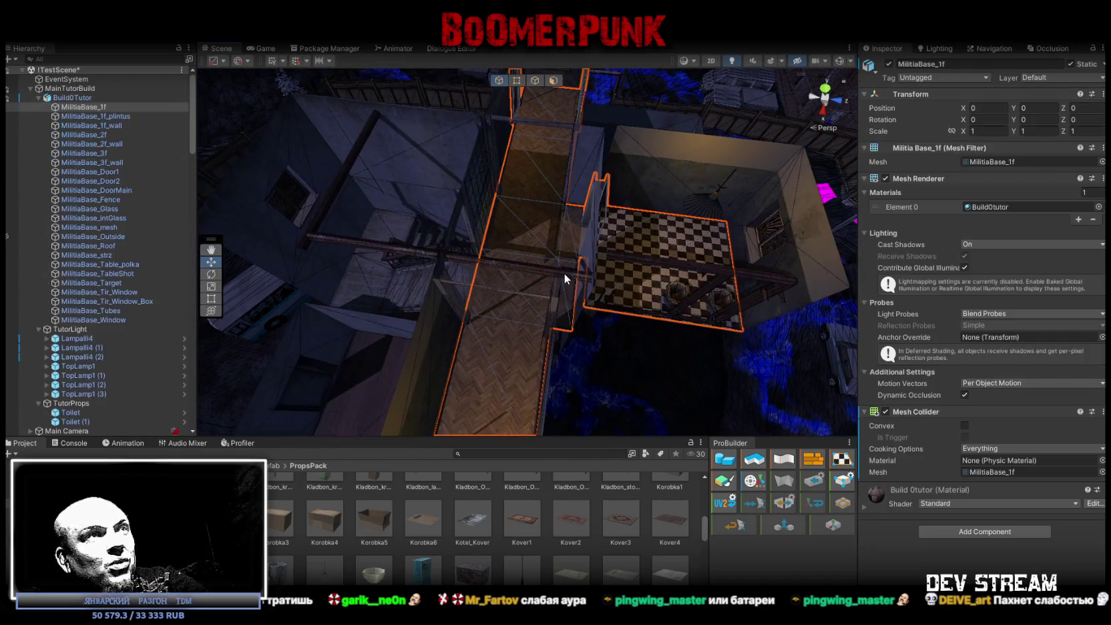
left_click(318, 235)
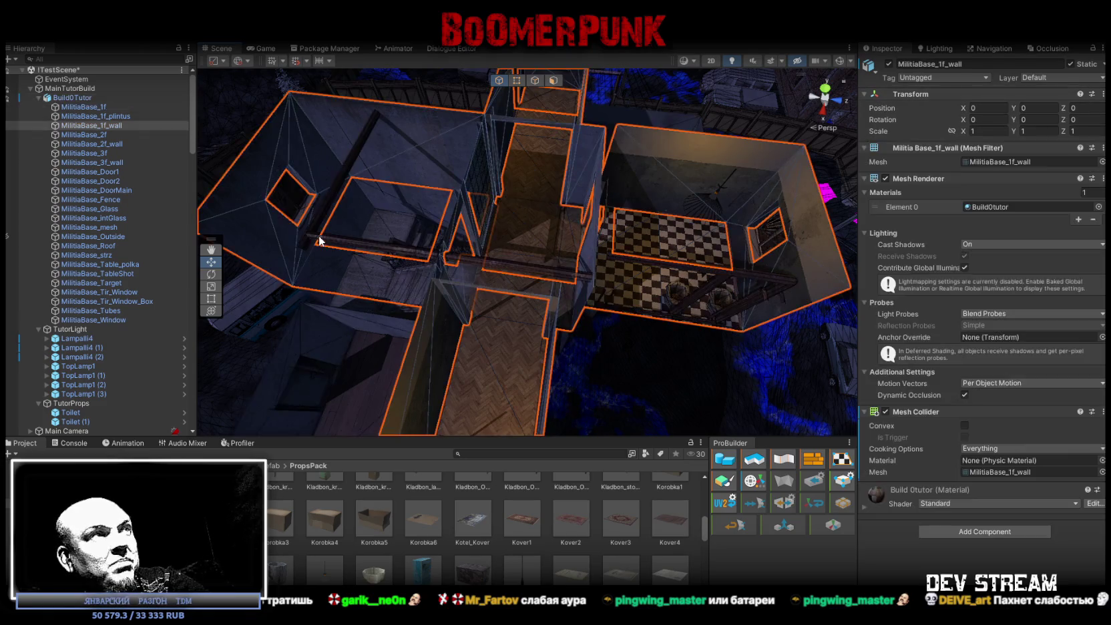
mouse_move(413, 231)
left_mouse_down()
mouse_move(328, 189)
mouse_move(458, 211)
left_mouse_up()
scroll(514, 267, "up", 5)
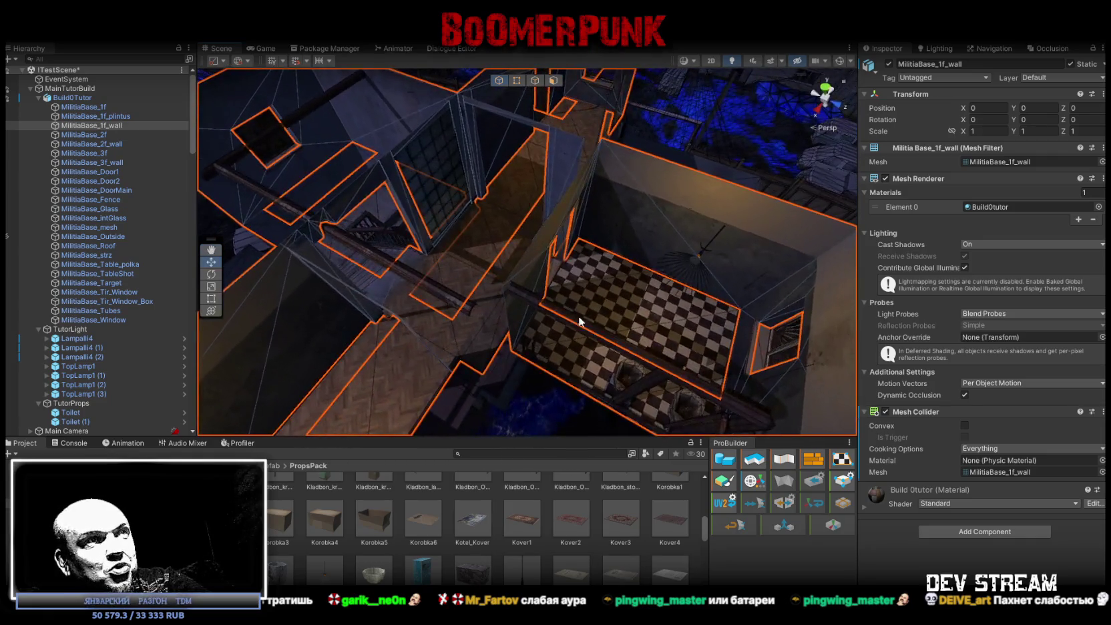
Reselect Build0Tutor and select the MilitiaBase_Tubes pipes near the checkered floor
left_click(573, 319)
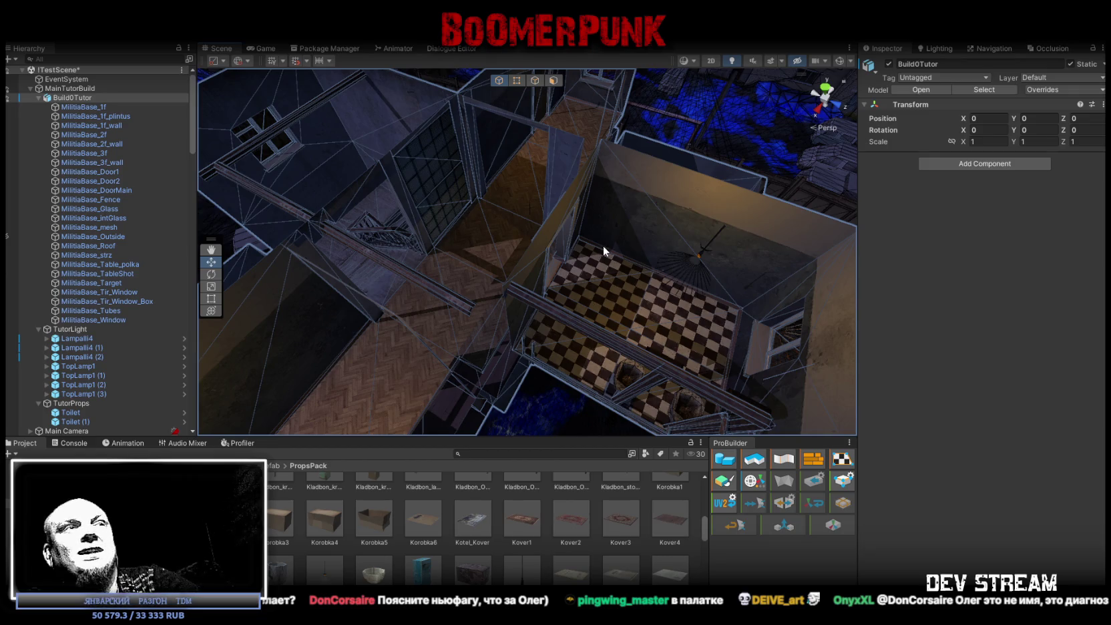
mouse_move(636, 239)
left_mouse_down()
mouse_move(562, 281)
mouse_move(669, 279)
mouse_move(680, 260)
mouse_move(664, 255)
mouse_move(552, 272)
left_mouse_up()
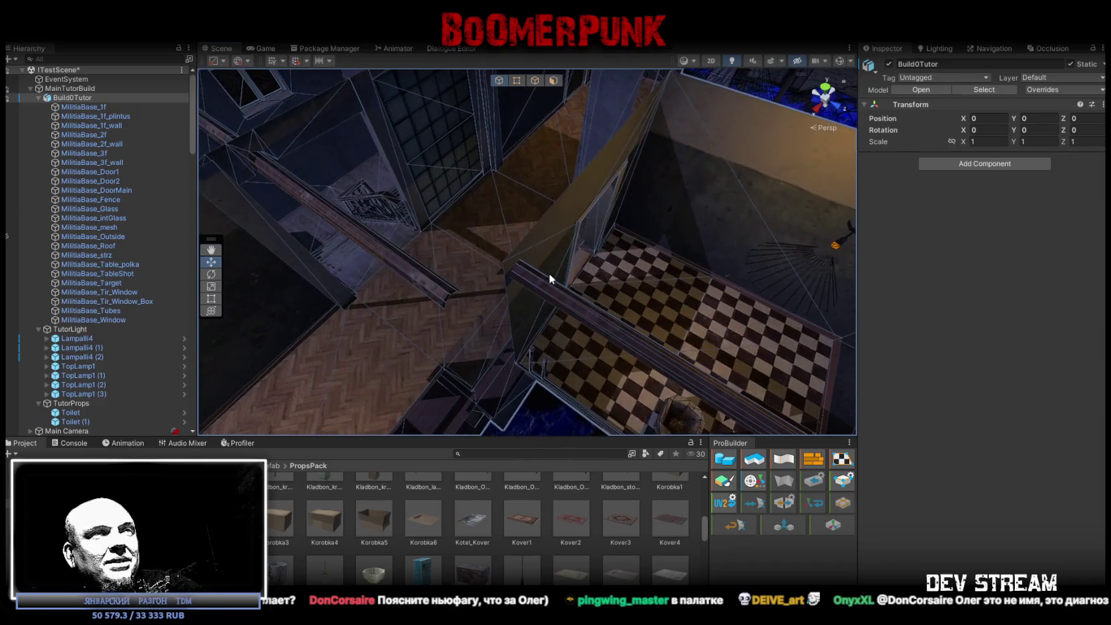
left_click(534, 277)
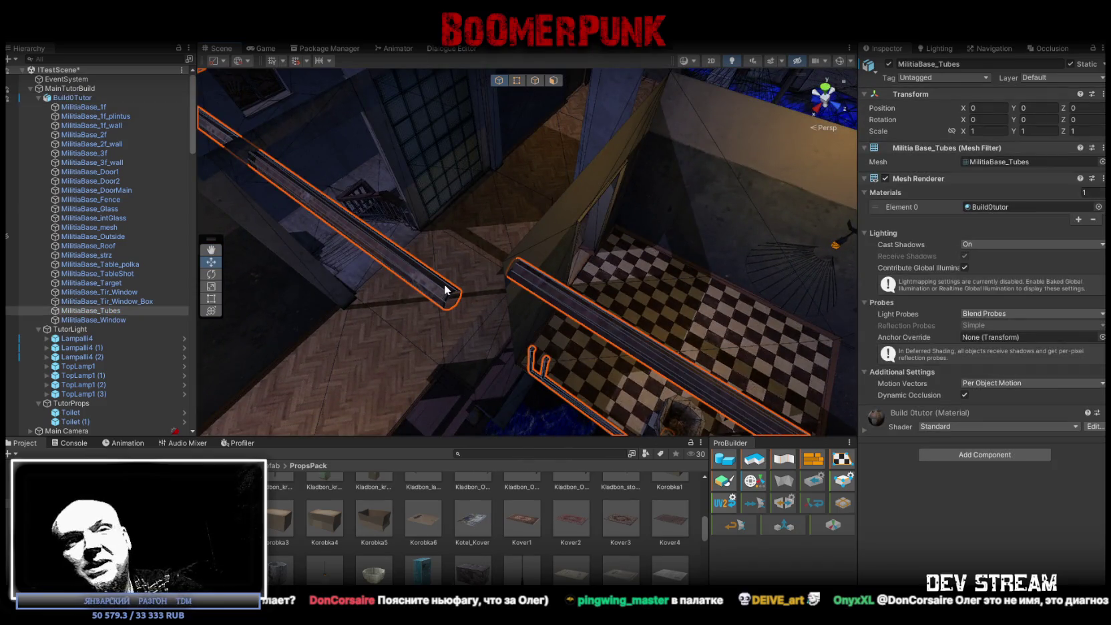
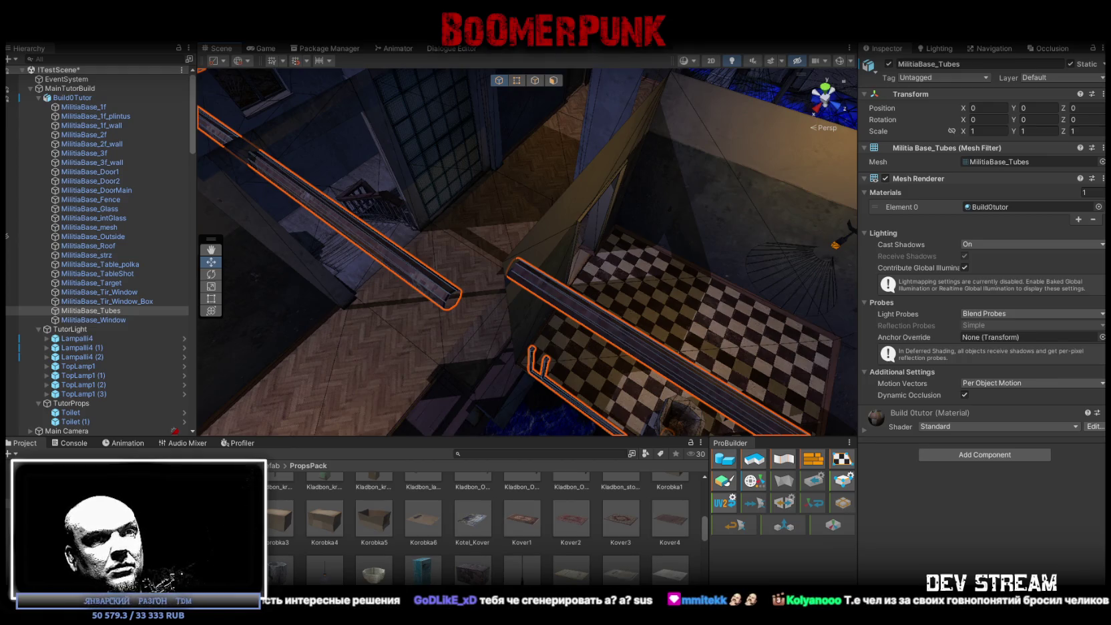
Switch to Chrome's Google results for 'polygon synty studios' and open the Shopping results
key("alt+Tab")
left_click(231, 133)
In Images, preview the cyberpunk Synty character, POLYGON Office Pack and Shops Pack images
left_click(281, 132)
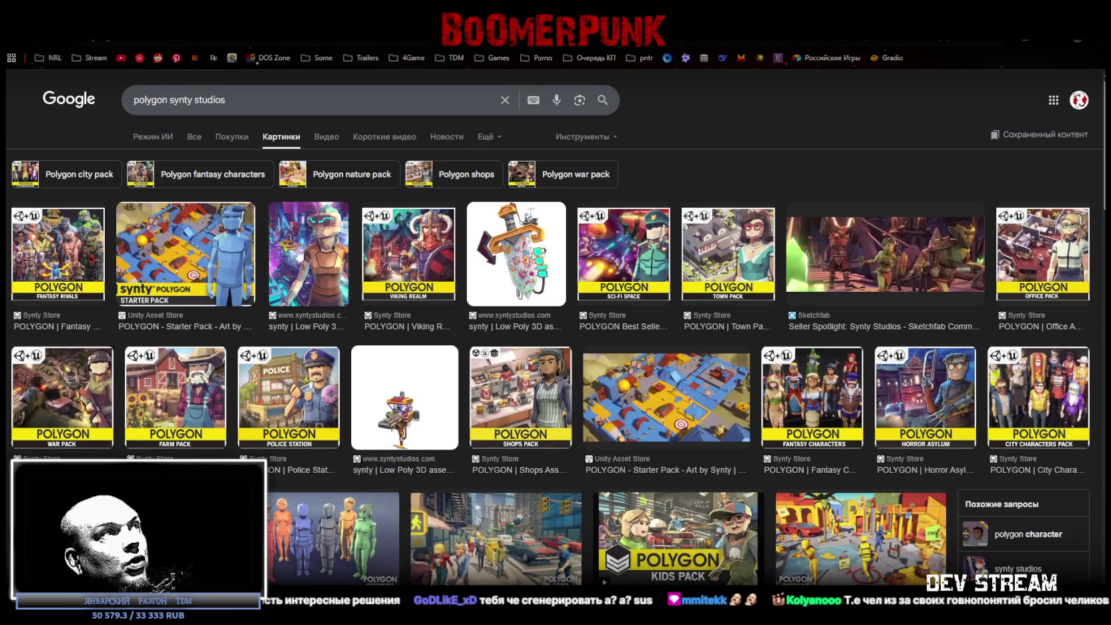
left_click(337, 252)
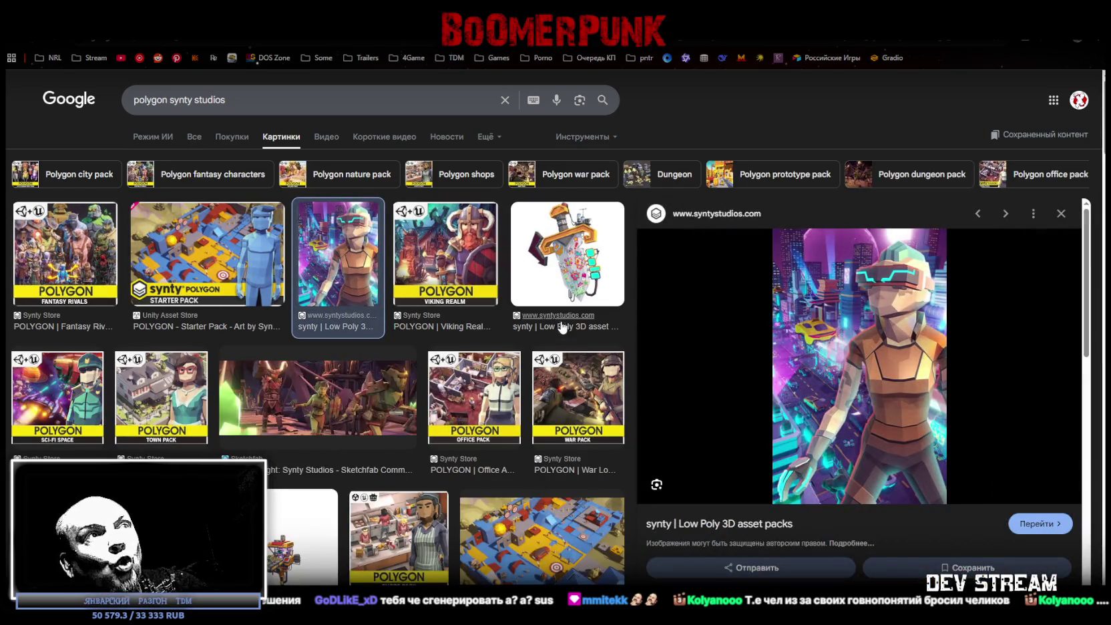
left_click(508, 404)
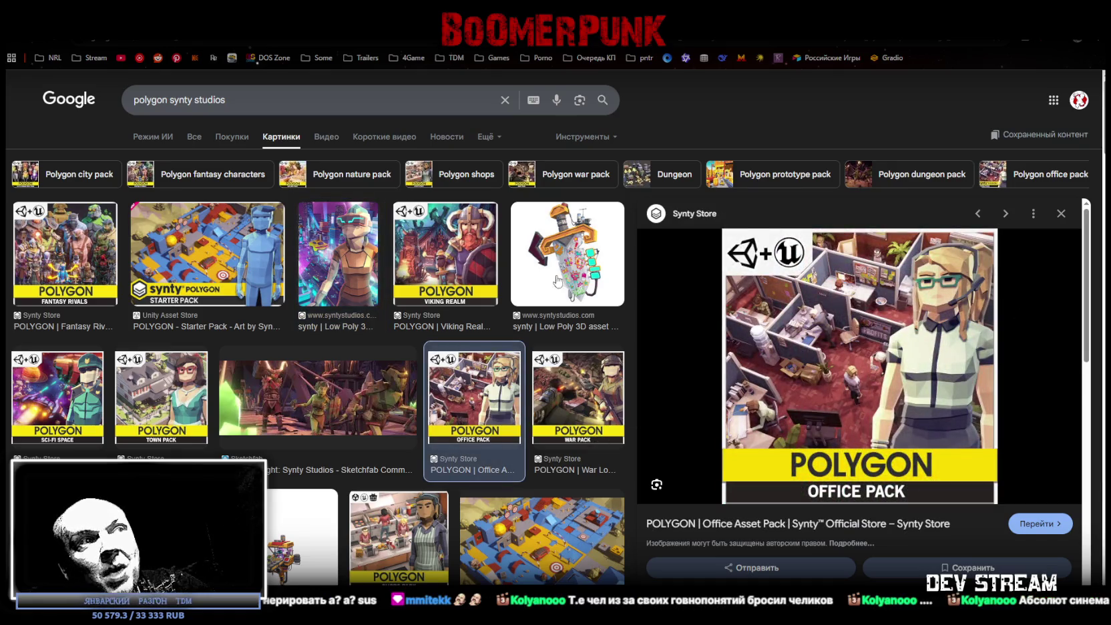
scroll(558, 281, "down", 2)
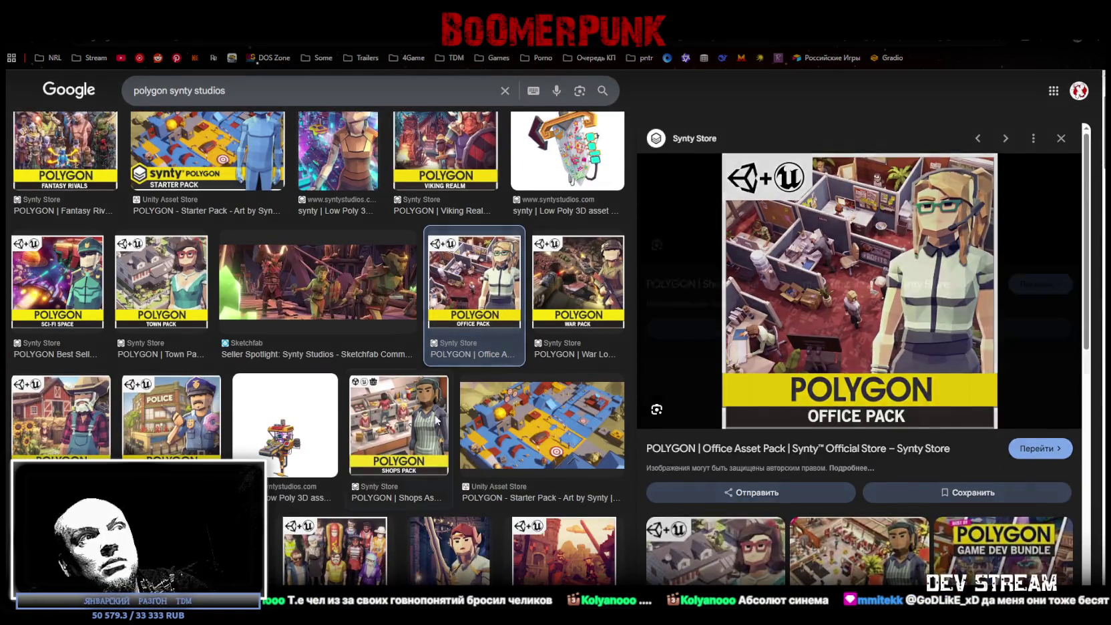
left_click(438, 419)
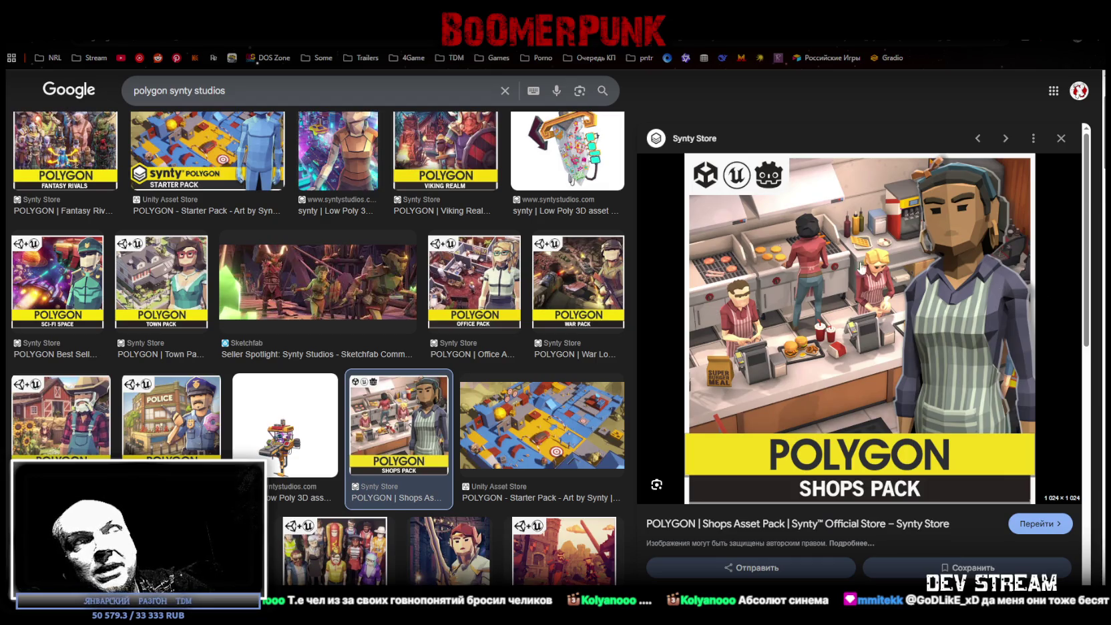
Preview the elf, City Characters Pack and Starter Pack images, then return to Unity
scroll(573, 401, "down", 3)
left_click(450, 394)
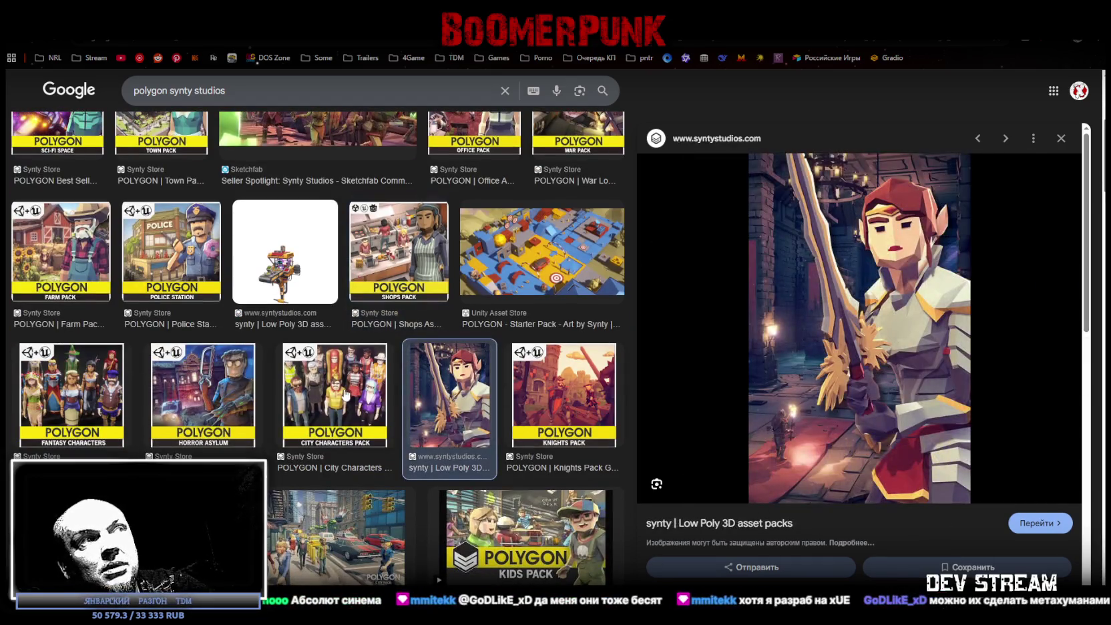
left_click(345, 395)
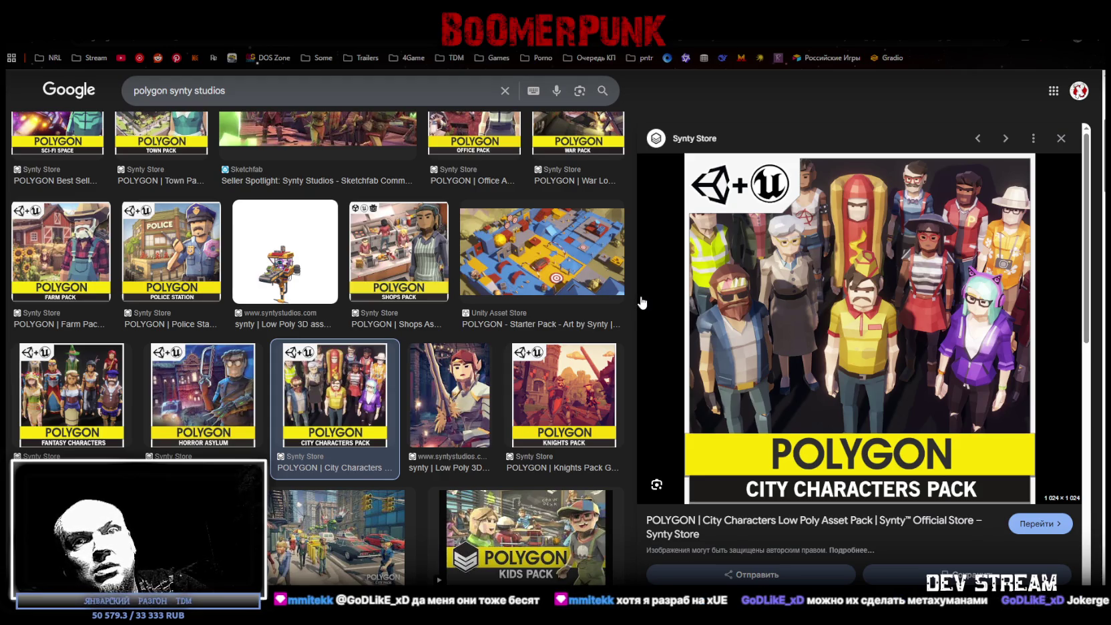
left_click(619, 301)
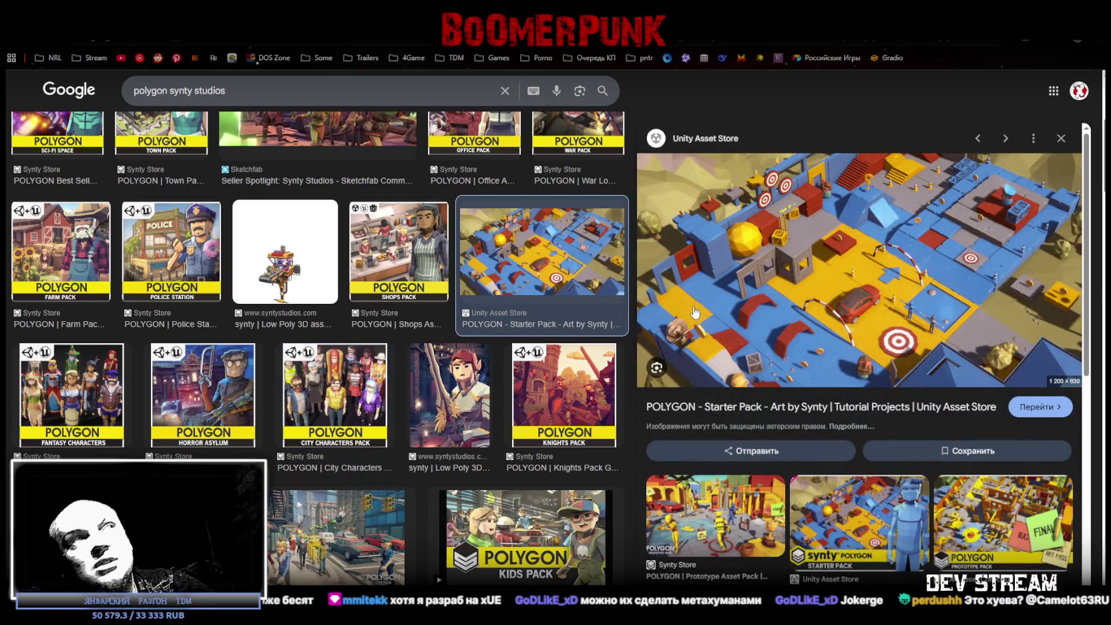
scroll(384, 307, "up", 3)
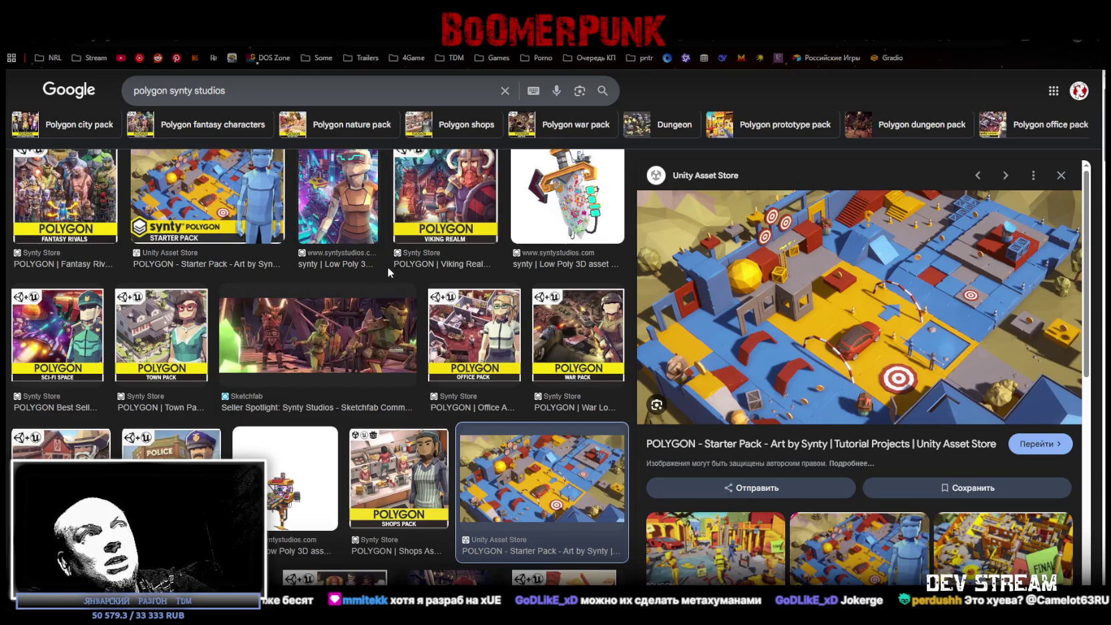
key("alt+Tab")
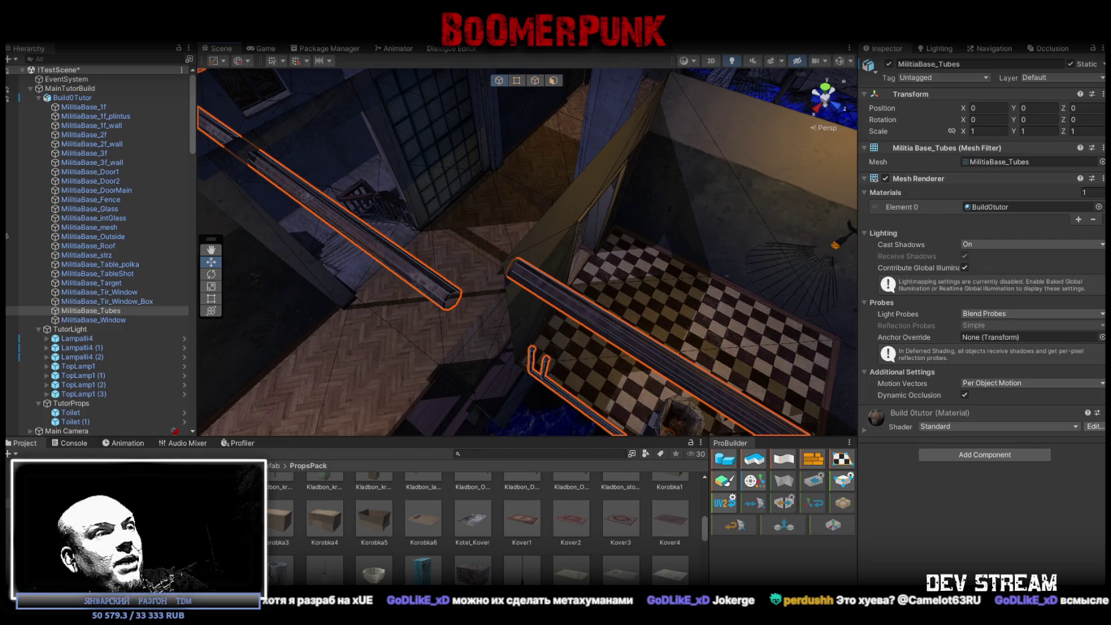
Search the Steam library for 'silver' and open Project Silverfish's store page
key("alt+Tab")
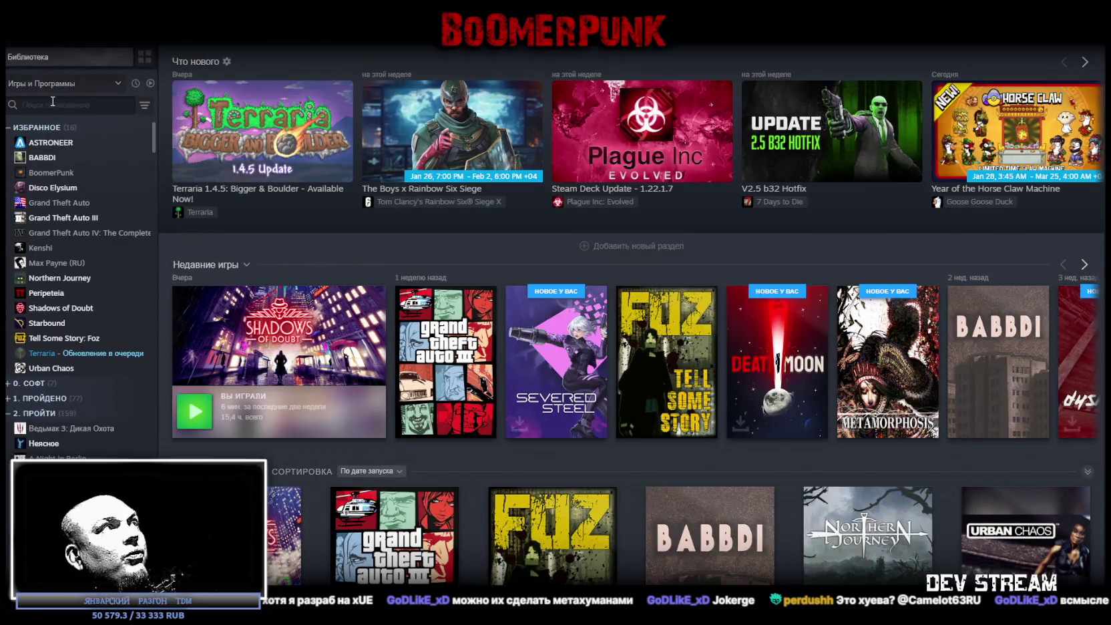
left_click(53, 103)
type("silver")
left_click(62, 148)
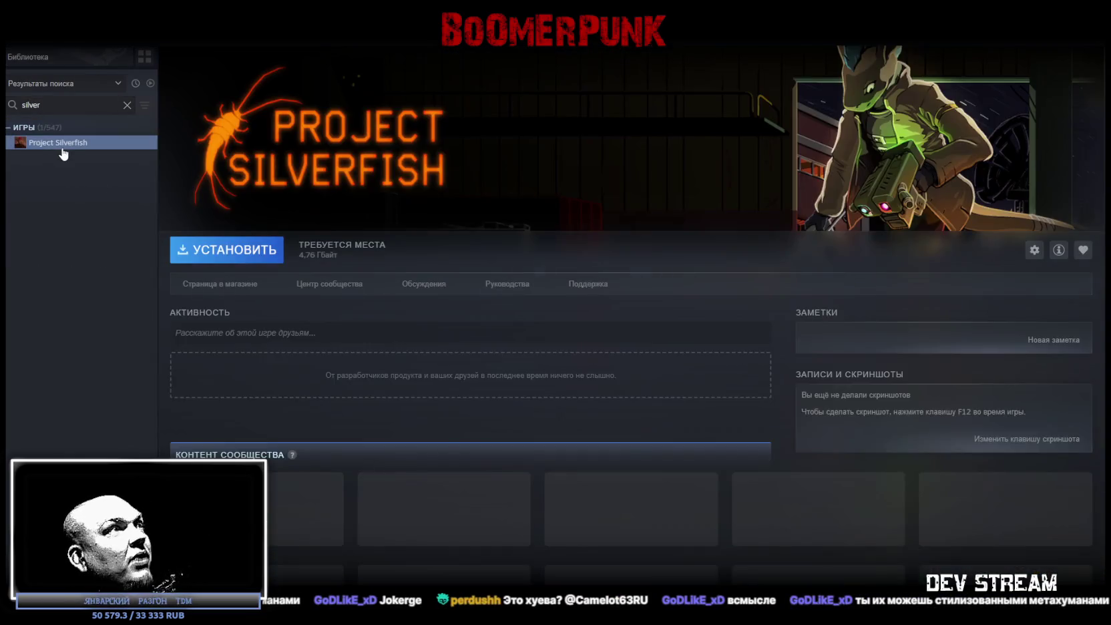
left_click(209, 285)
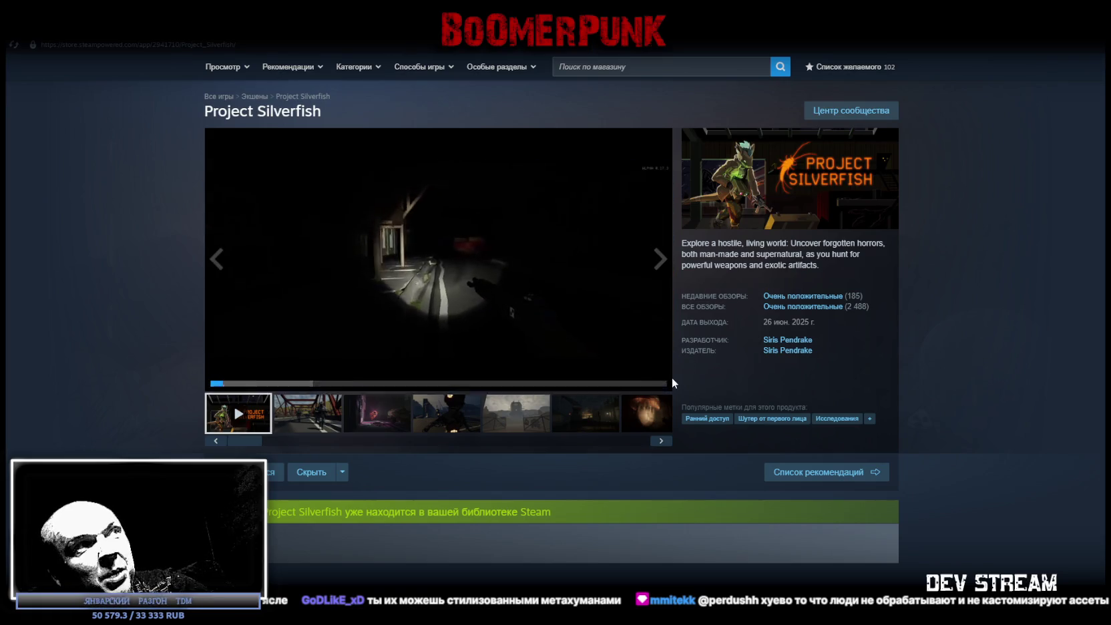
Watch the Project Silverfish trailer full screen, then exit full screen
left_click(664, 380)
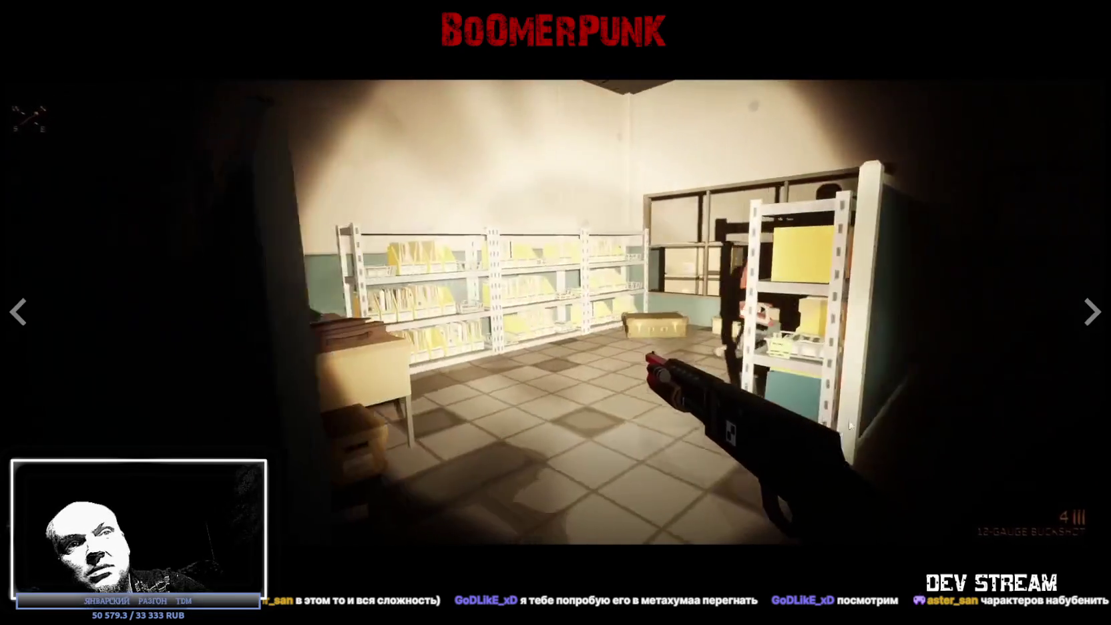
key("Escape")
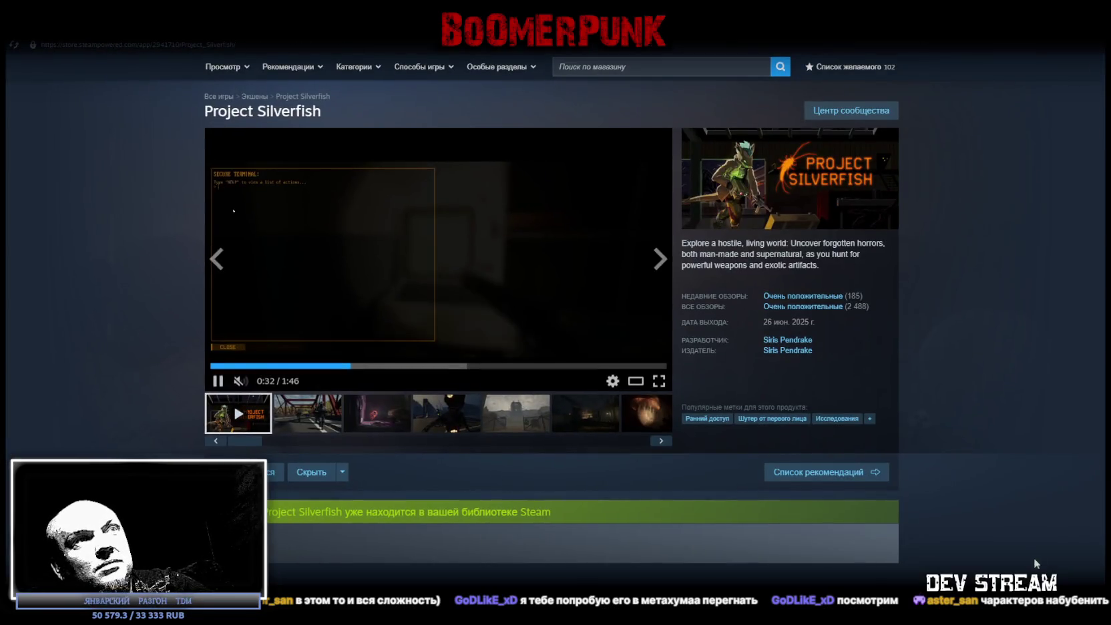
scroll(582, 498, "down", 10)
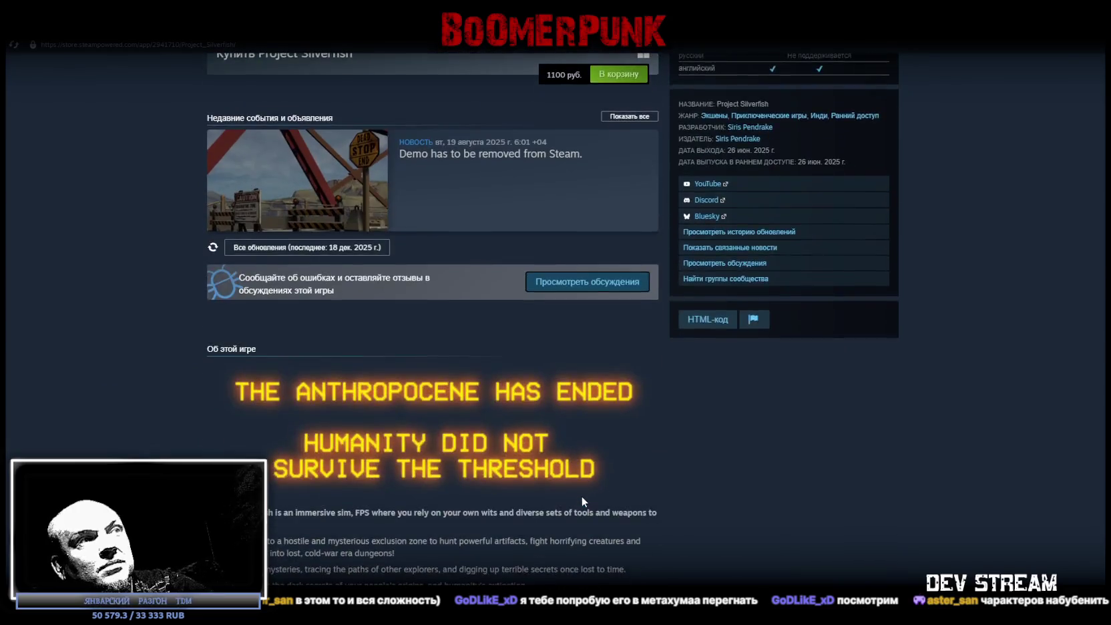
scroll(582, 501, "up", 10)
Browse the screenshots, view the bridge screenshot full screen, then return to Unity
left_click(527, 416)
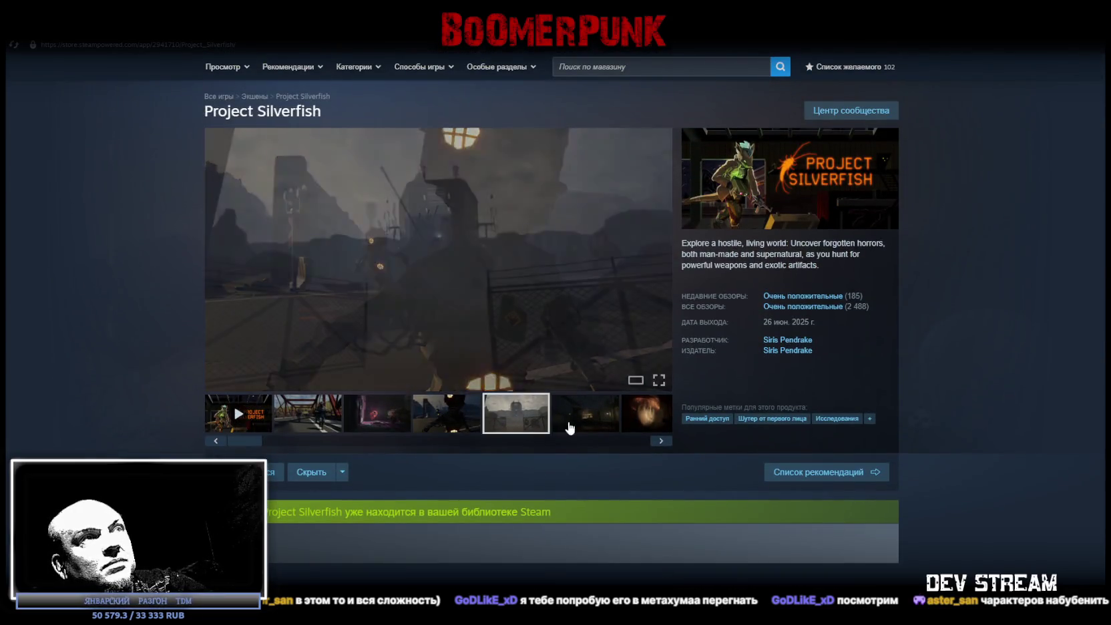
left_click(464, 420)
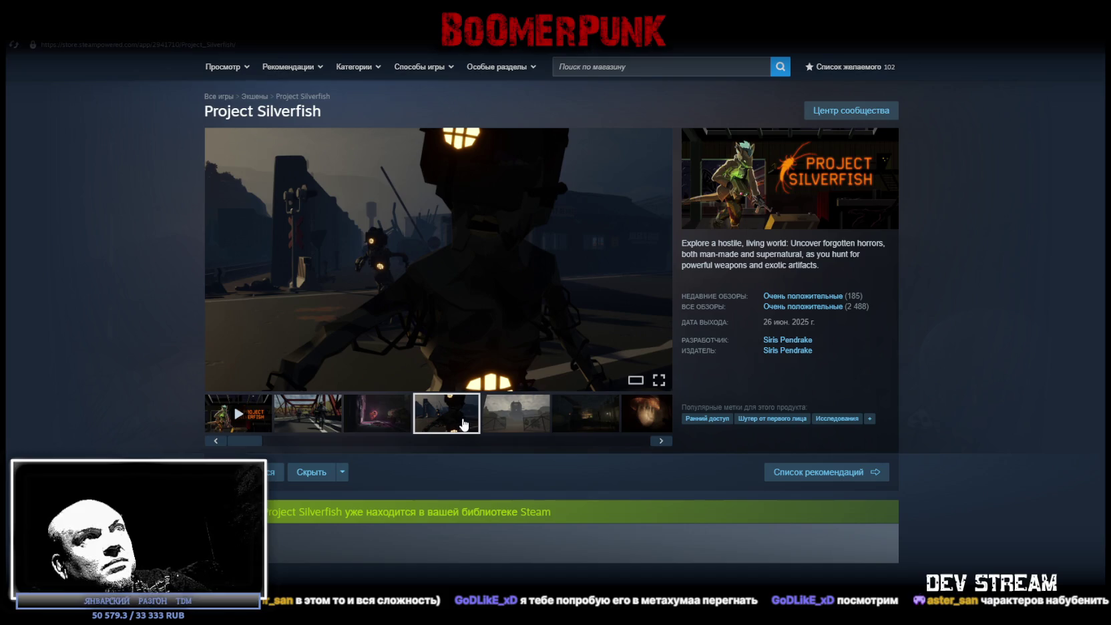
left_click(312, 420)
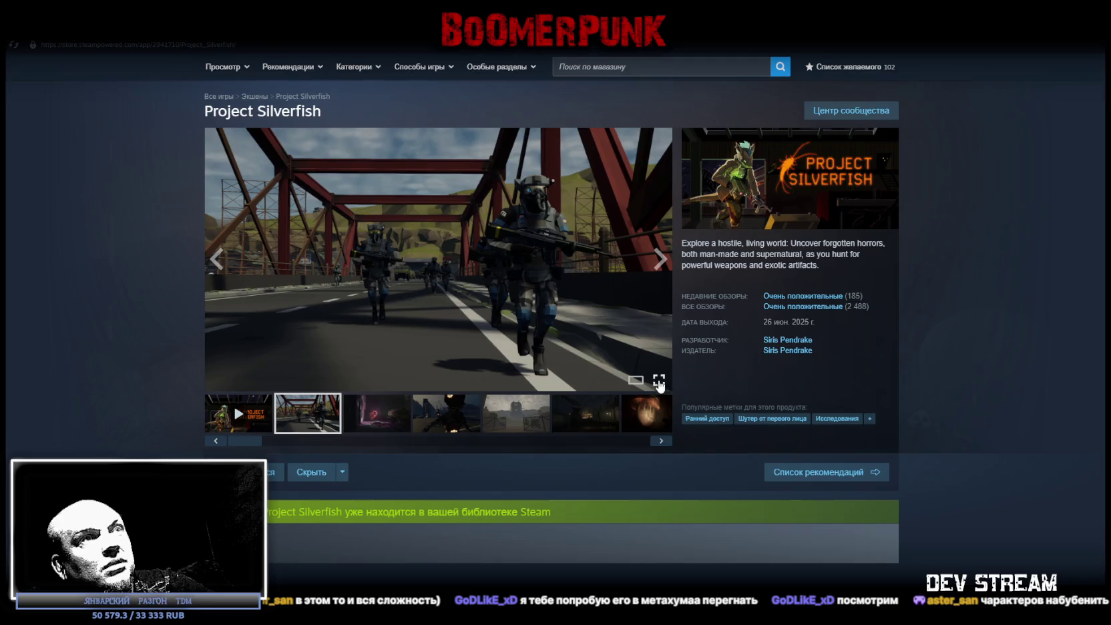
left_click(660, 382)
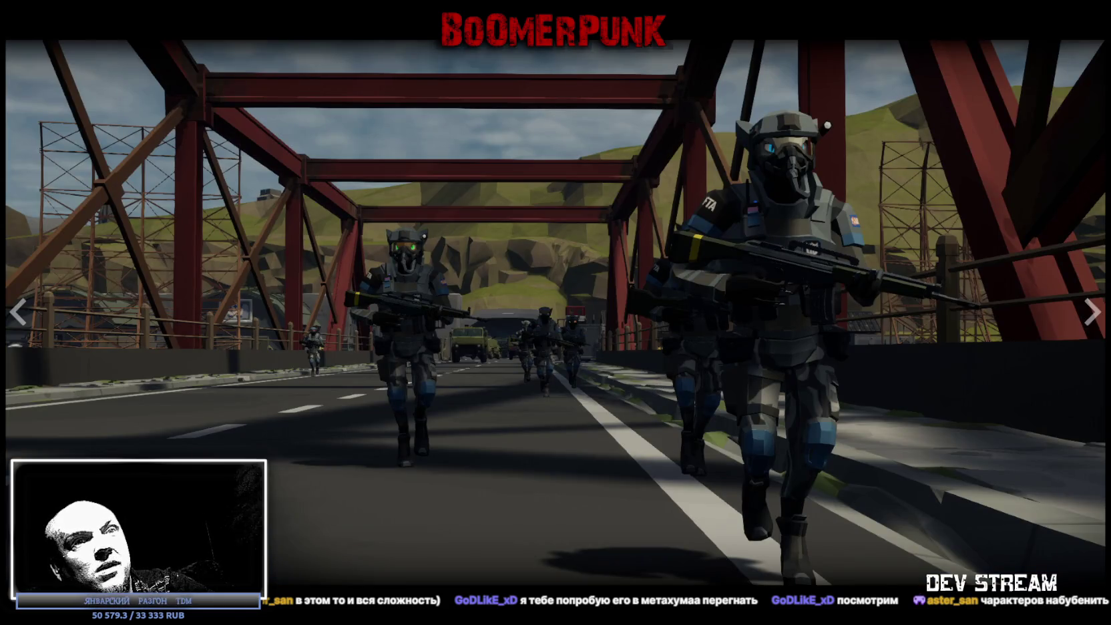
key("Escape")
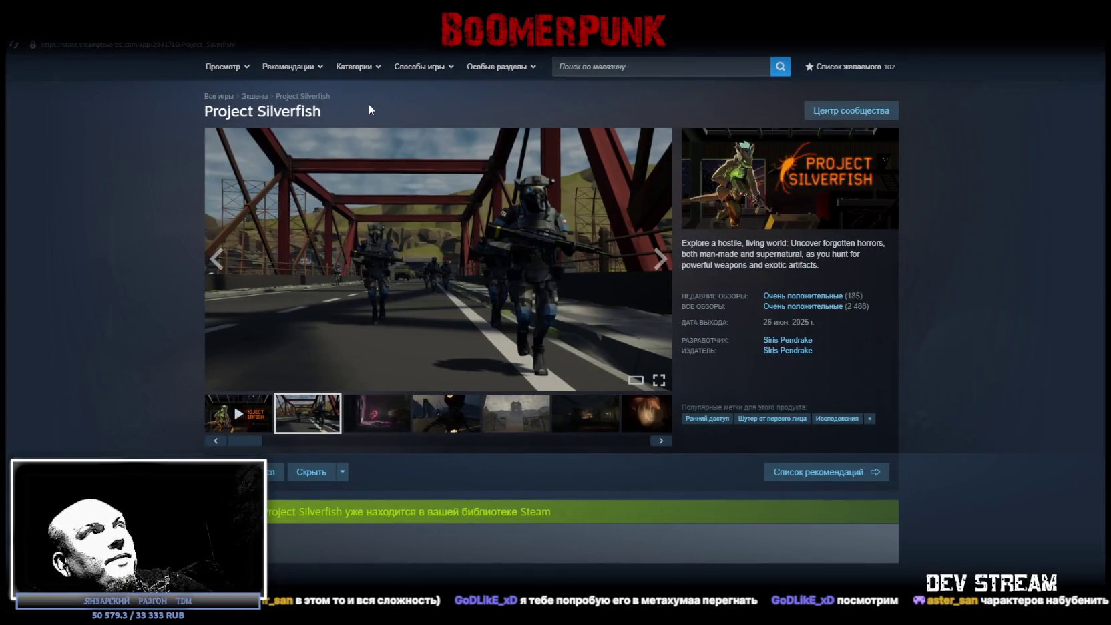
key("alt+Tab")
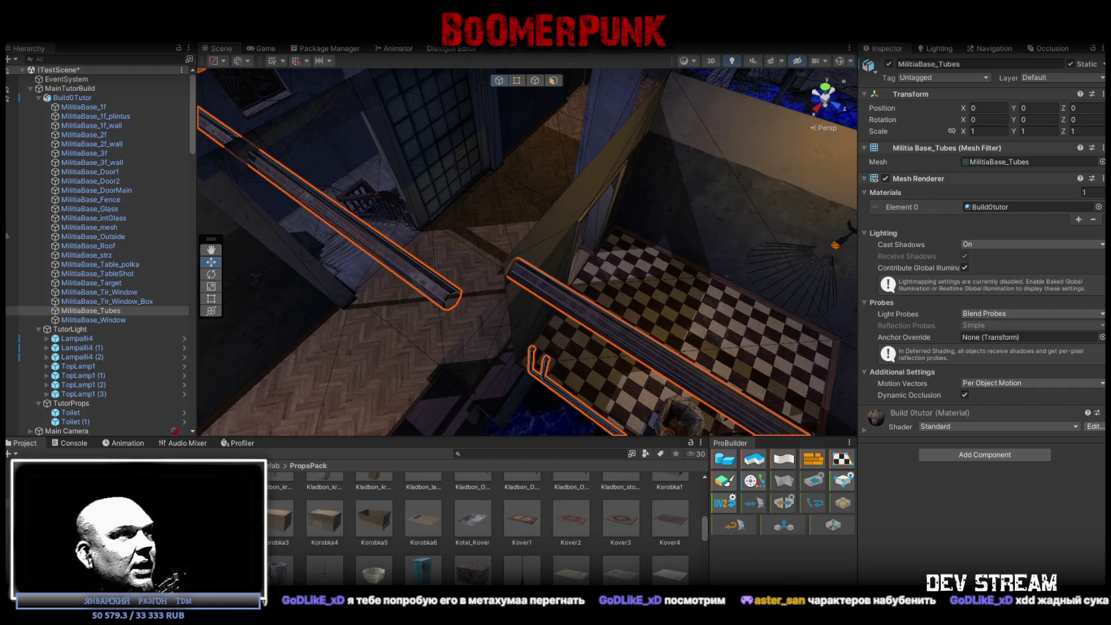
scroll(396, 508, "up", 5)
scroll(420, 539, "down", 5)
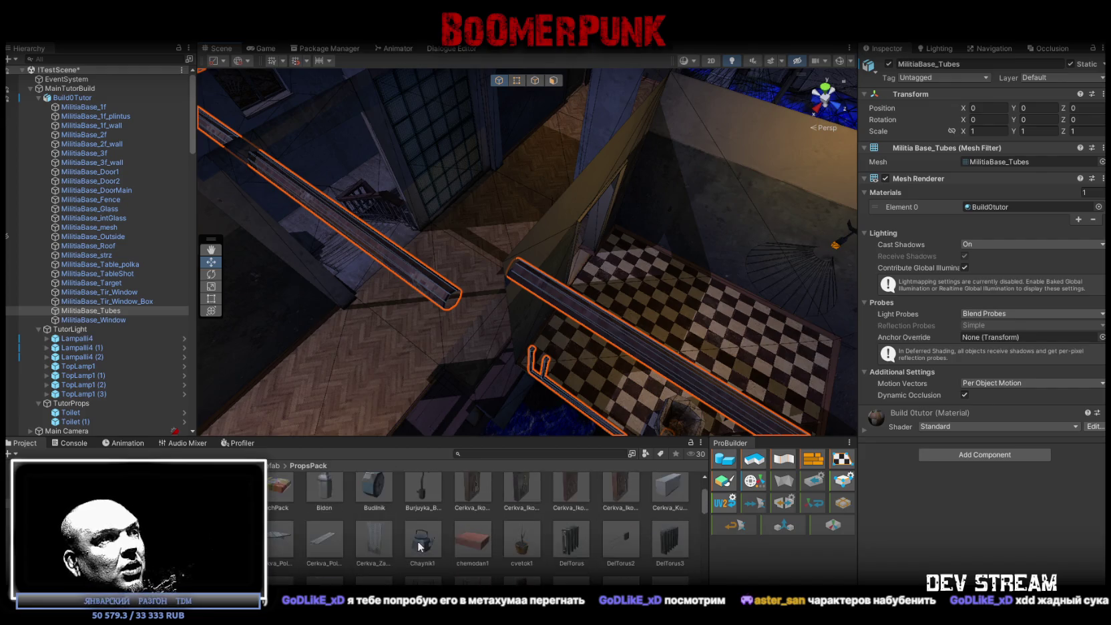
scroll(464, 552, "down", 5)
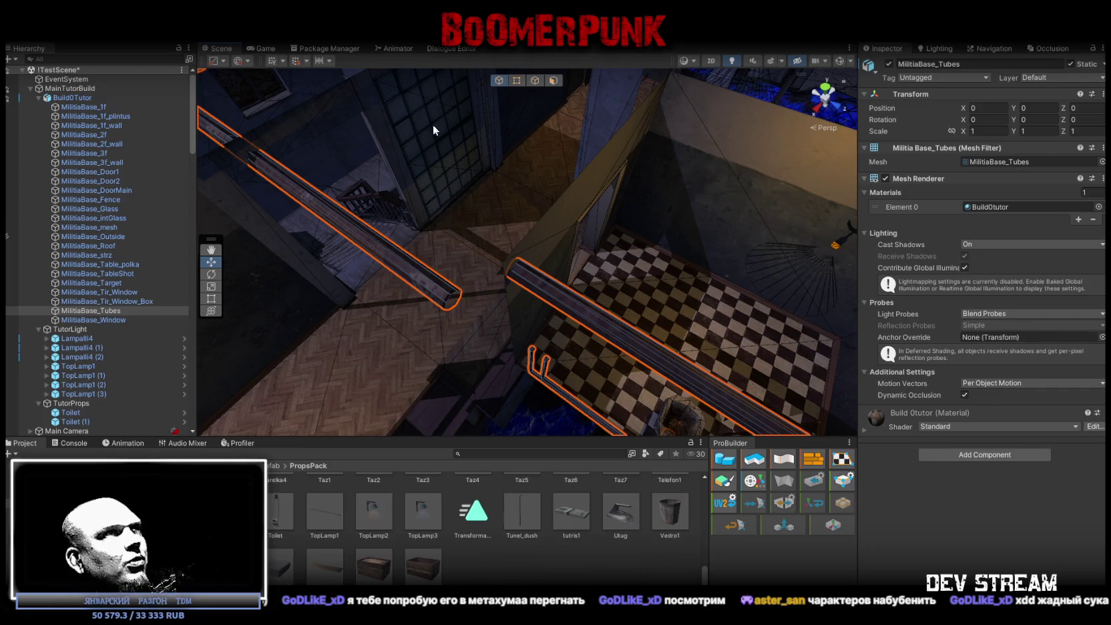
key("alt+Tab")
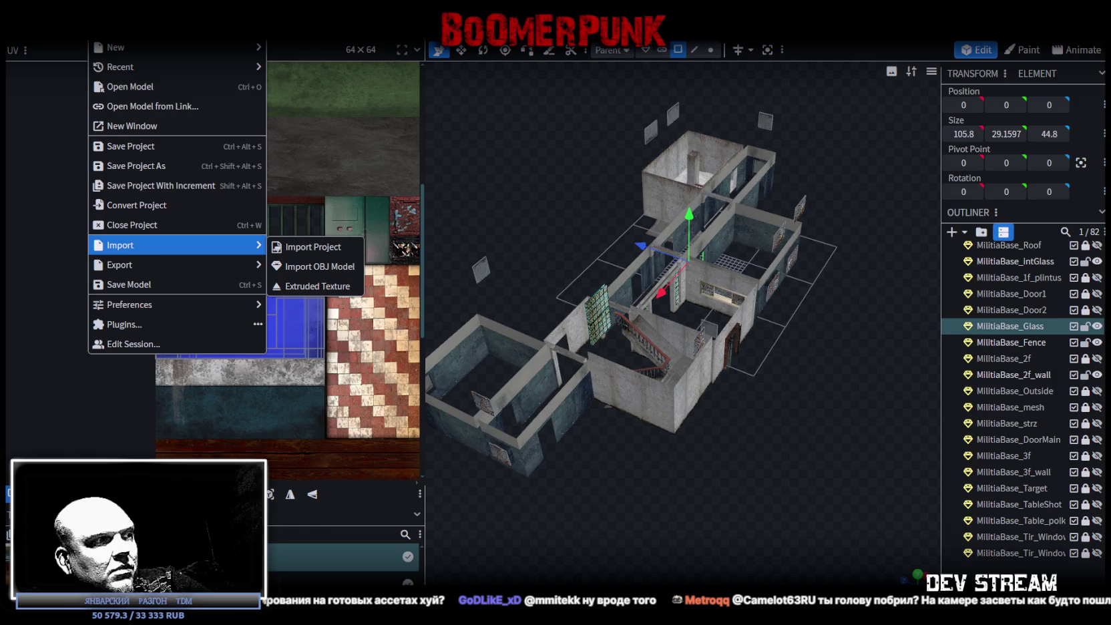
Back in Unity, go up to the Characters folder and open the Audio SFX folder
key("alt+Tab")
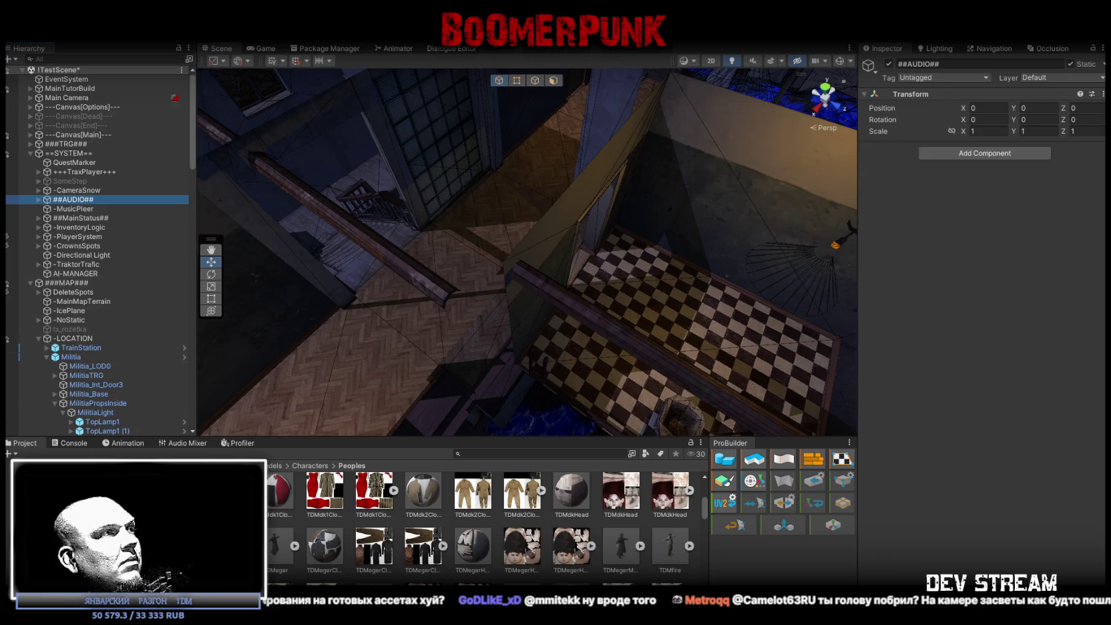
left_click(310, 465)
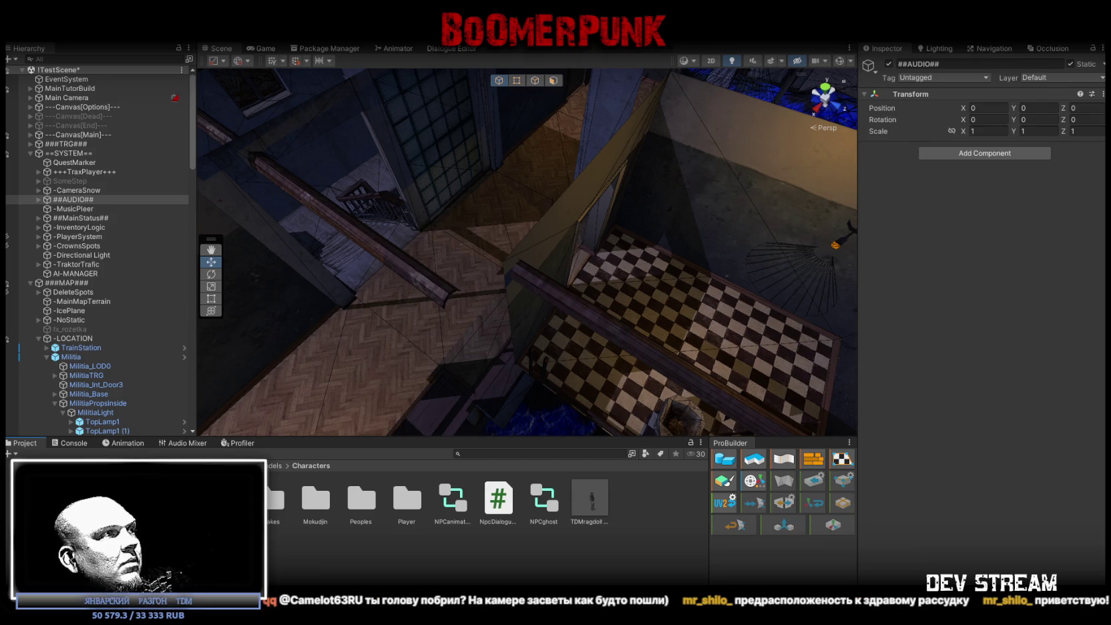
left_click(326, 523)
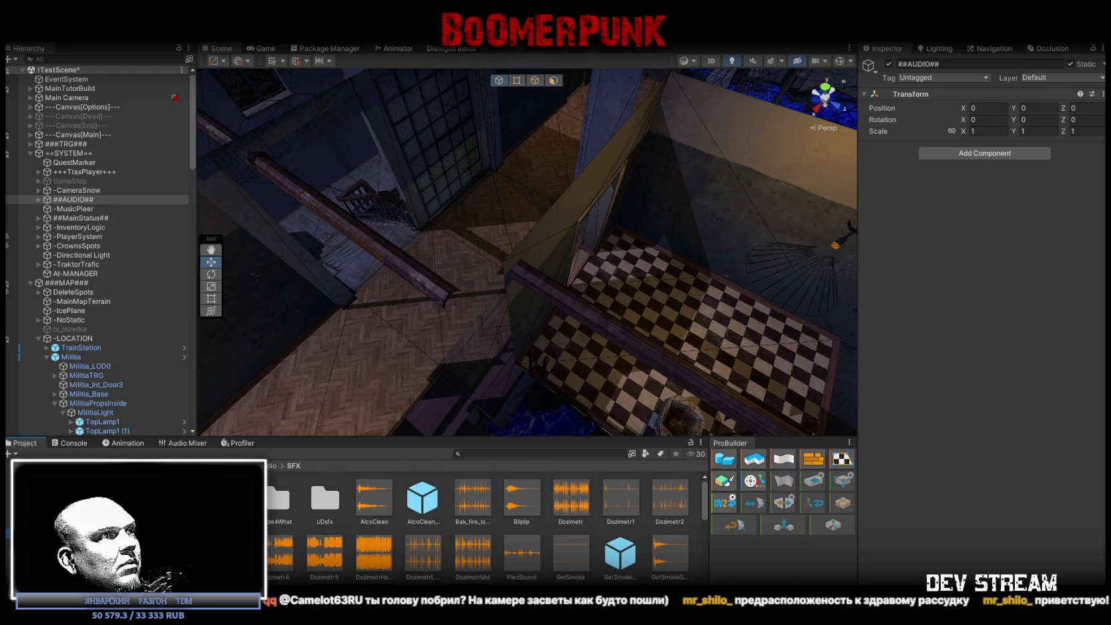
Browse from SFX into SpecFX and Guns_audio's GUN folder, and collapse the Militia branch
scroll(276, 548, "down", 5)
scroll(275, 549, "down", 5)
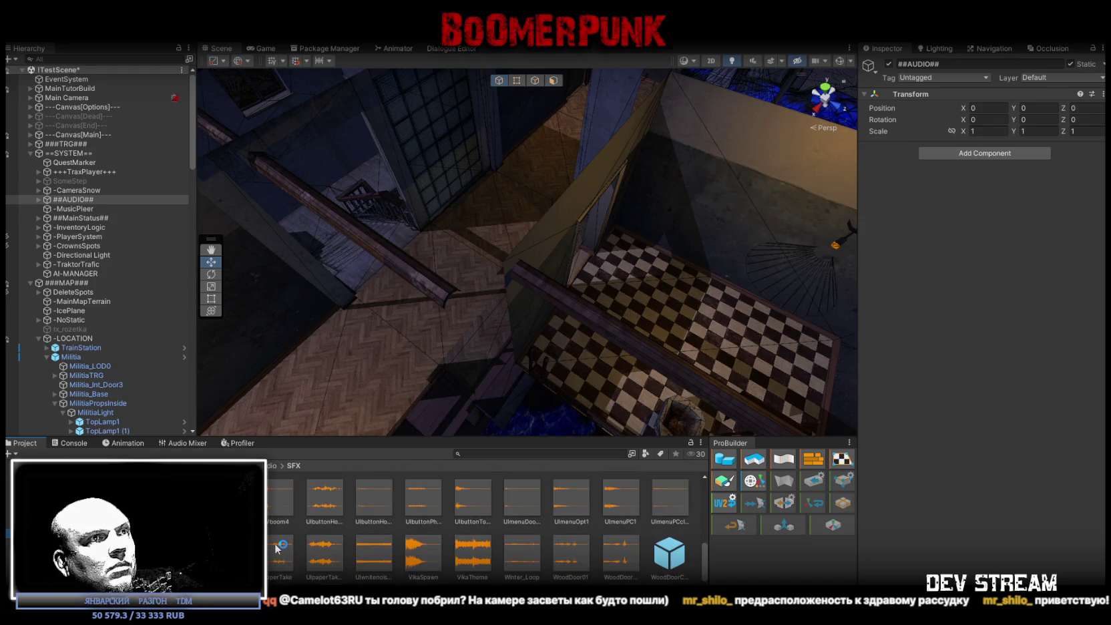
scroll(276, 549, "up", 10)
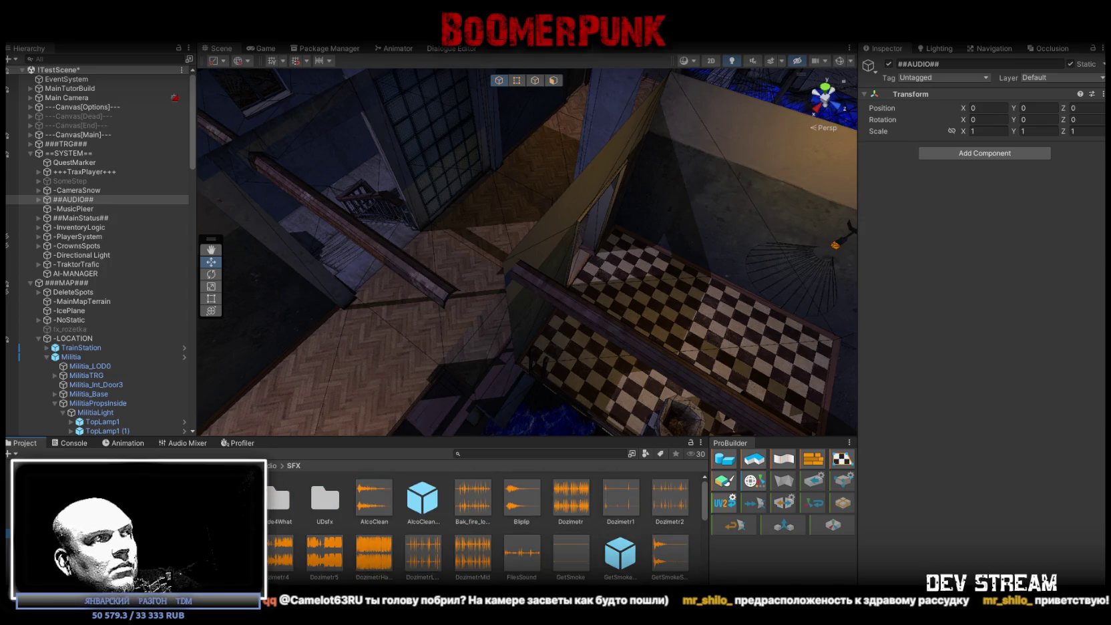
left_click(322, 472)
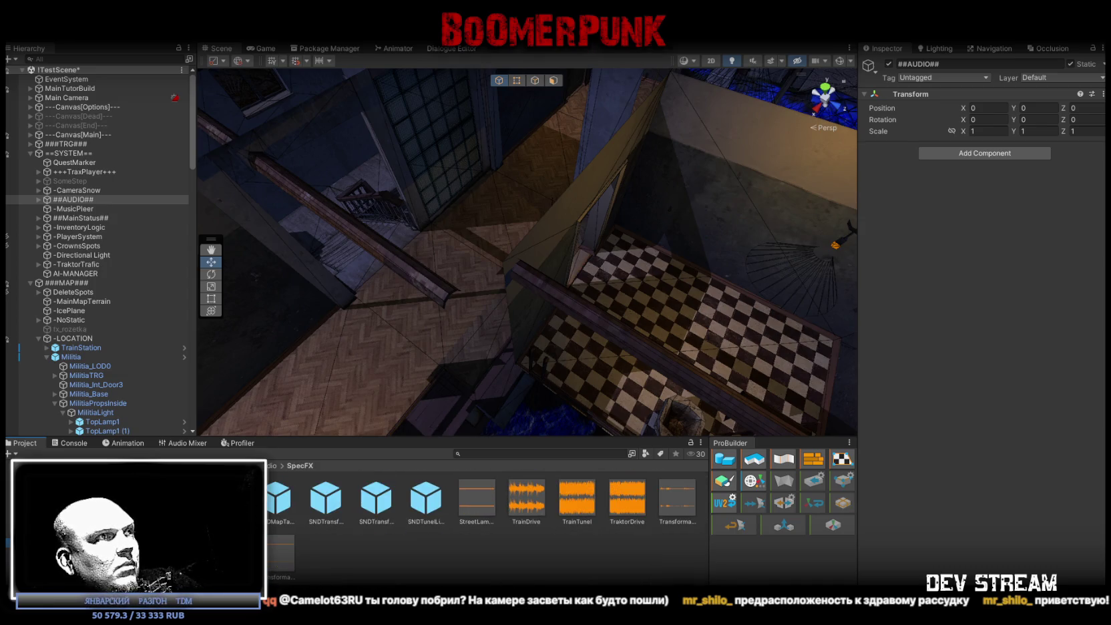
key("Up")
key("Up")
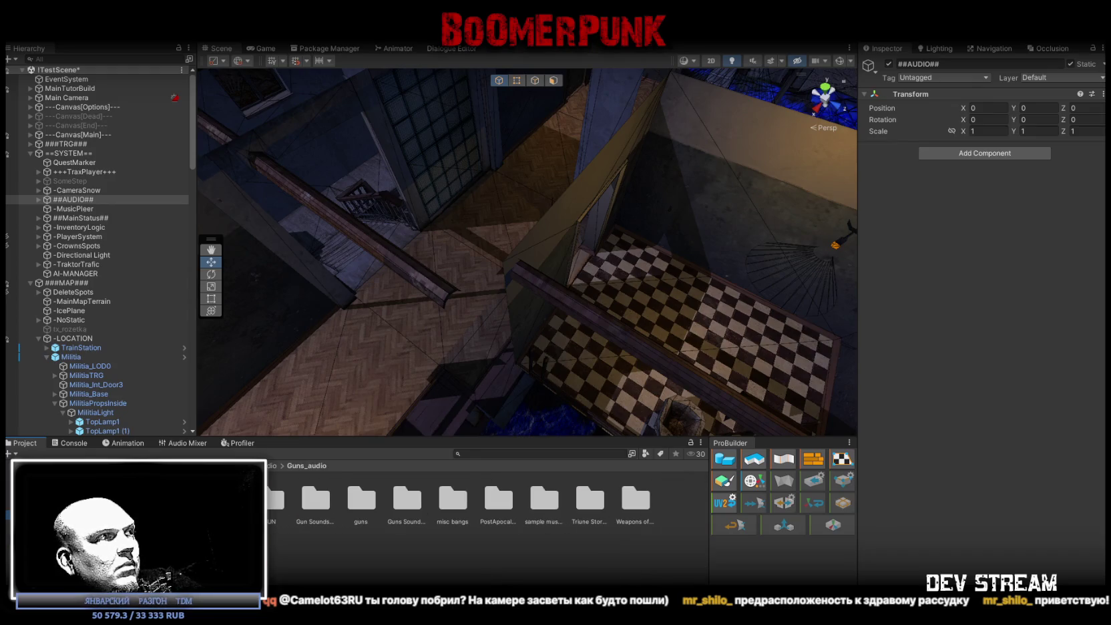
key("Down")
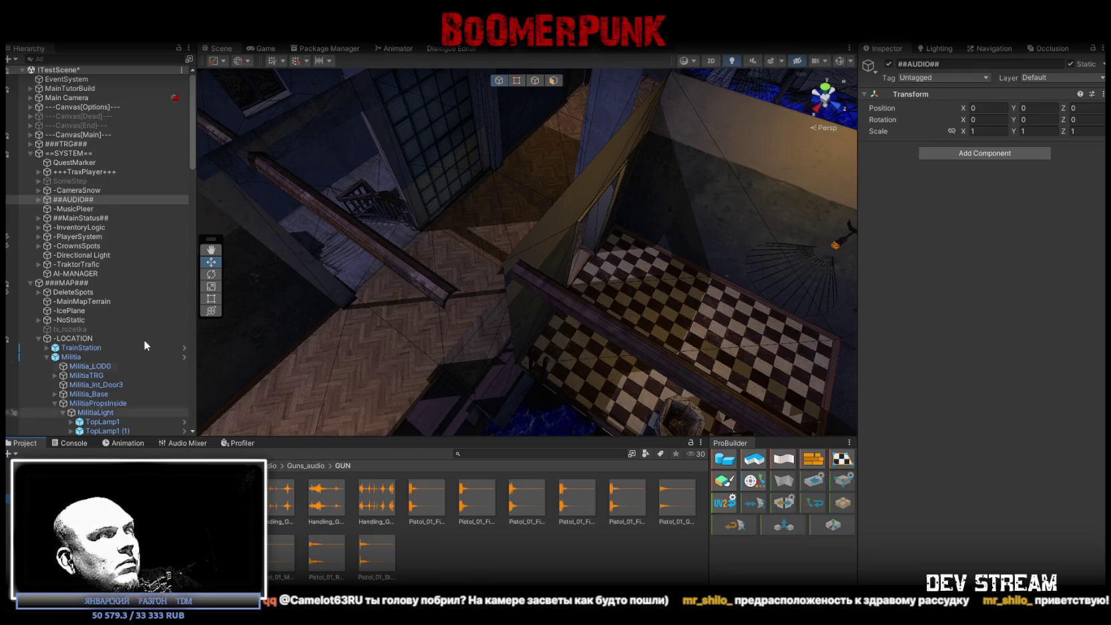
left_click(44, 356)
Collapse ###MAP### and expand Player through root, pelvis and spine_01 to spine_03
left_click(30, 283)
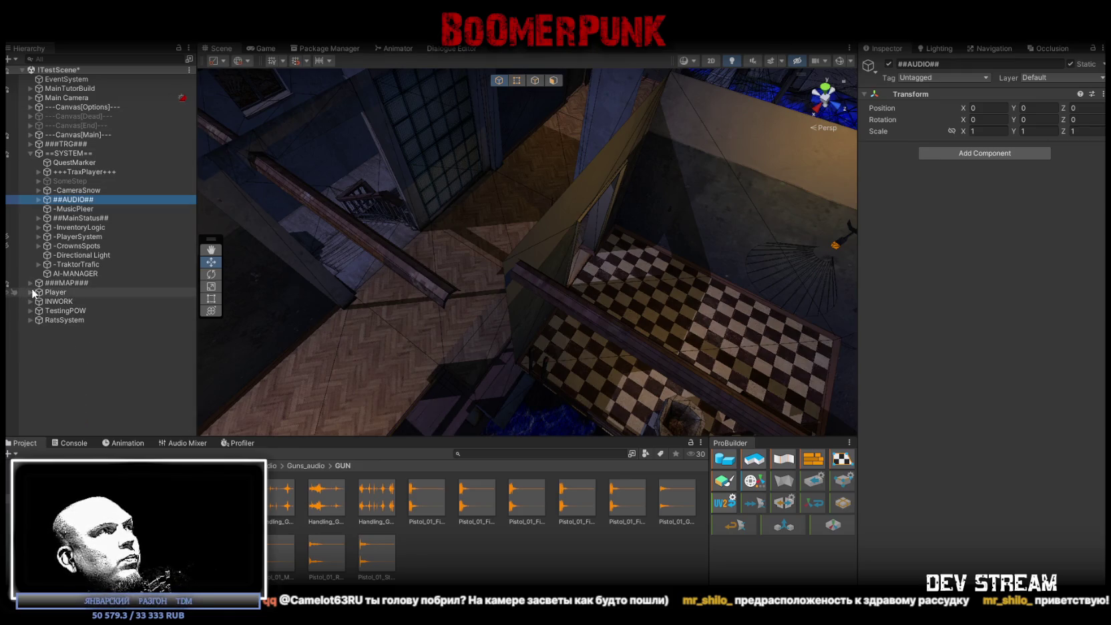
left_click(30, 292)
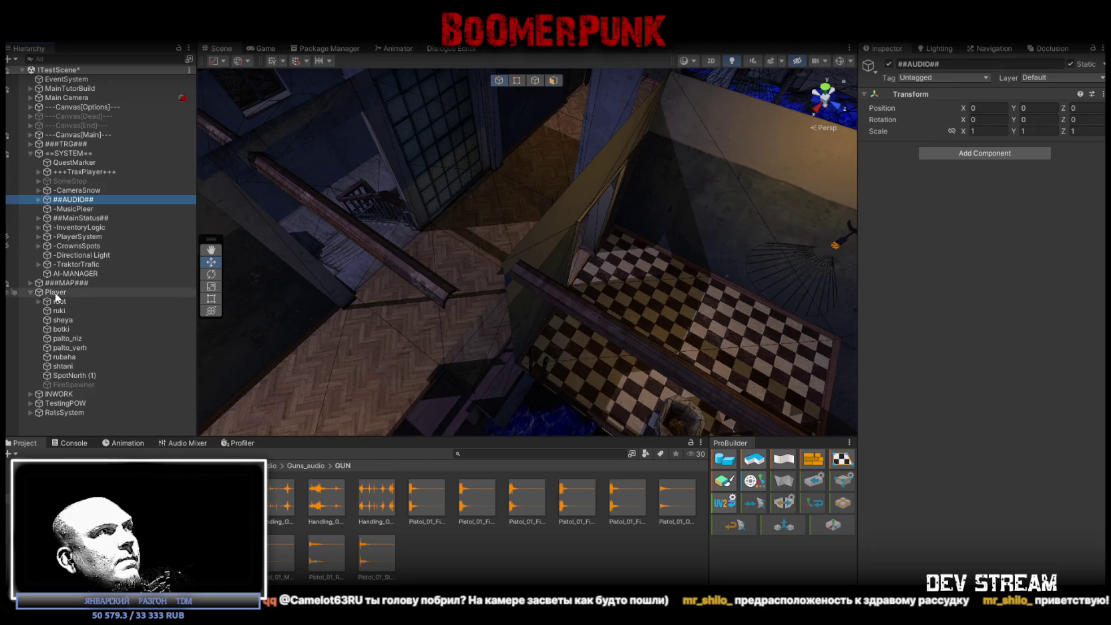
left_click(40, 302)
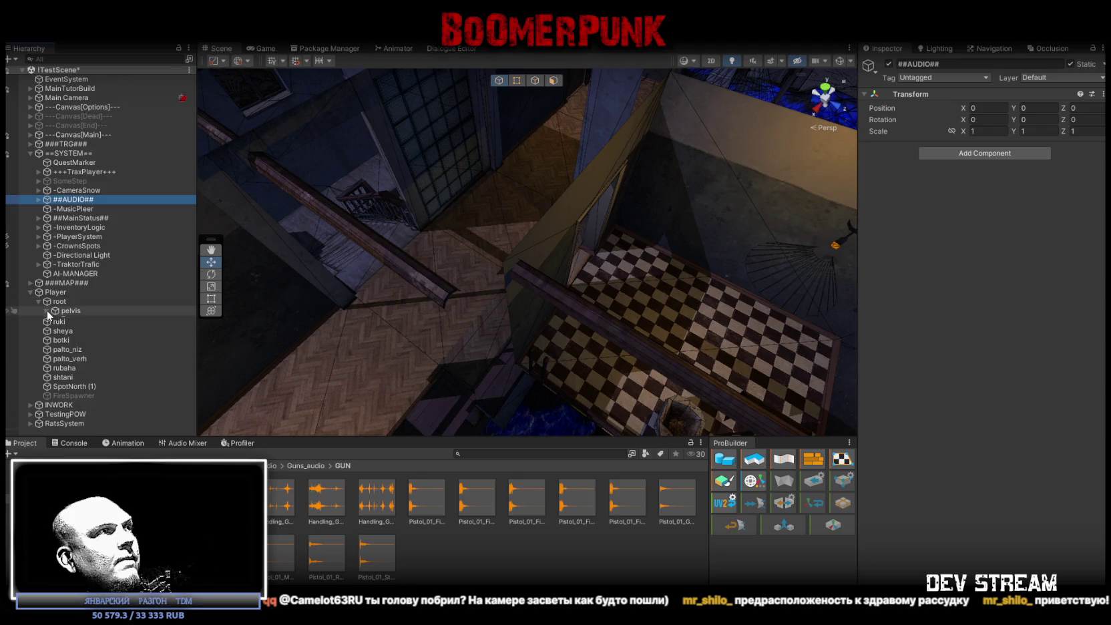
left_click(47, 310)
left_click(55, 329)
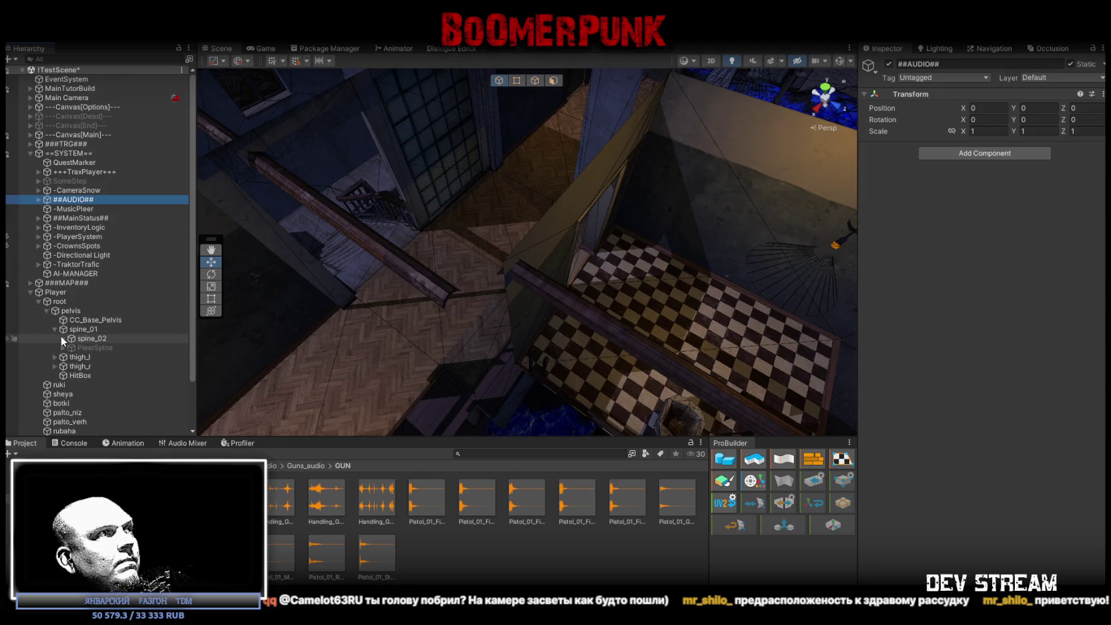
left_click(64, 339)
left_click(72, 348)
scroll(89, 375, "down", 3)
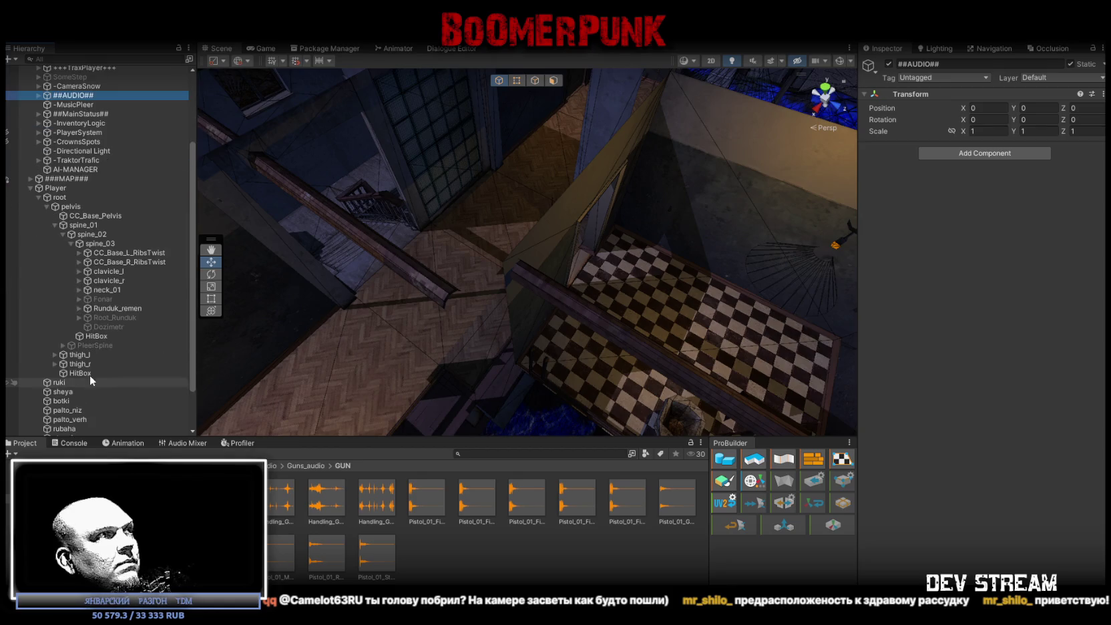
Expand clavicle_r, upperarm_r, lowerarm_r, hand_r and Weapons, then select pistolTUT
left_click(79, 282)
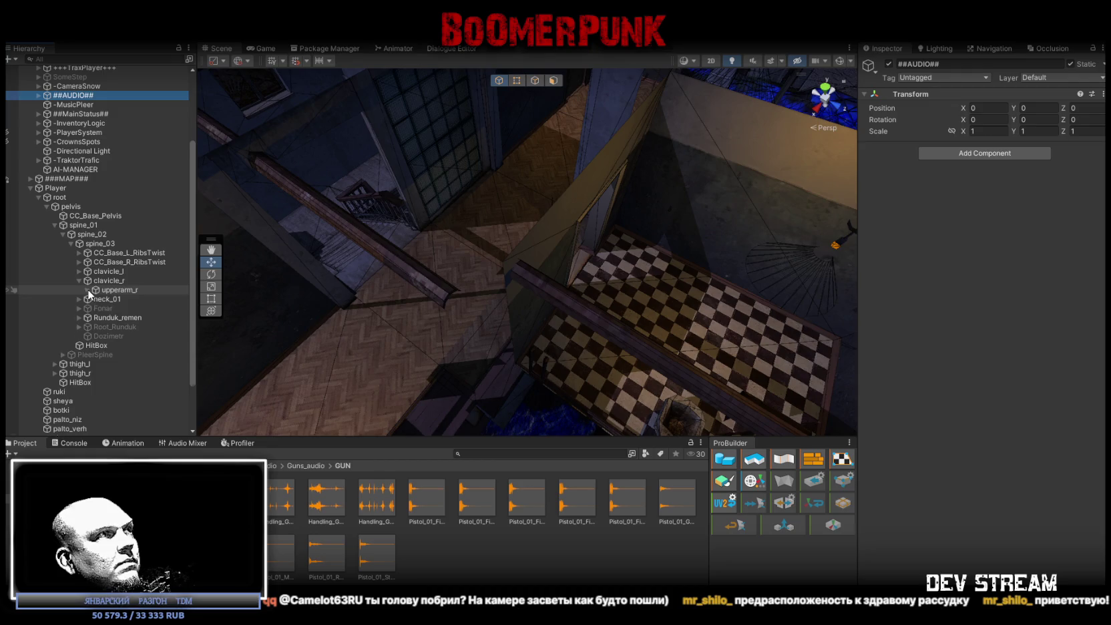
left_click(87, 289)
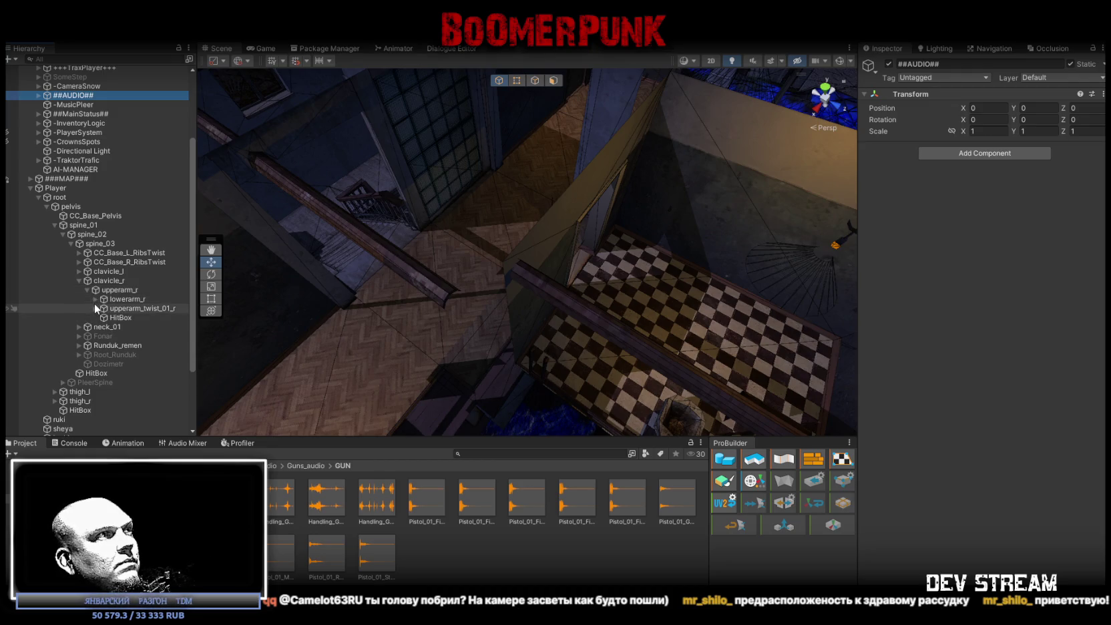
left_click(95, 308)
left_click(95, 308)
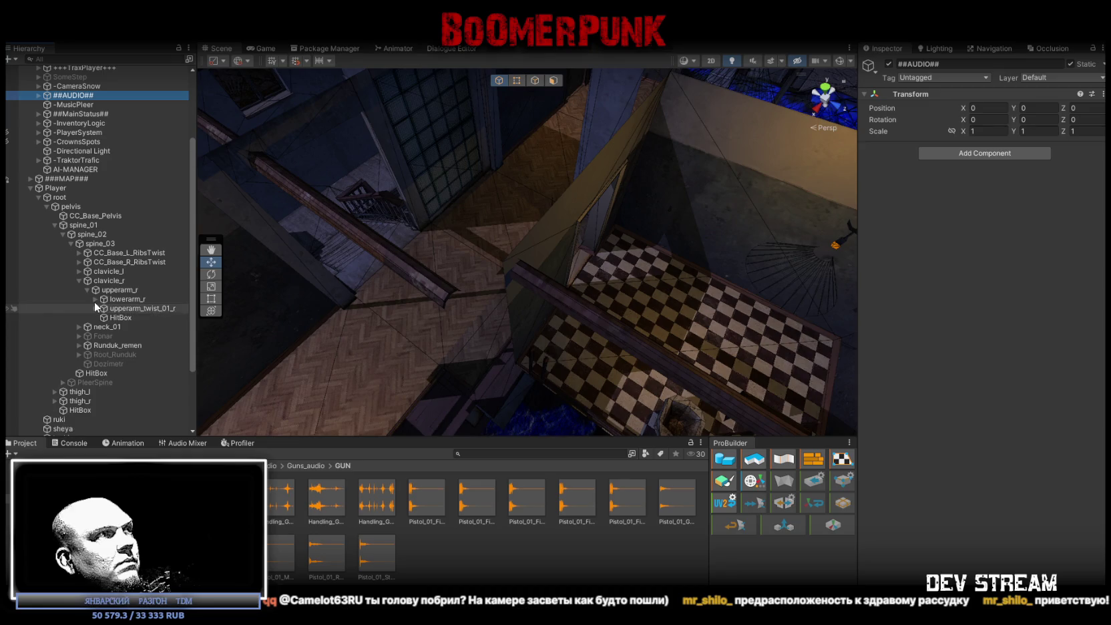
left_click(95, 299)
left_click(104, 327)
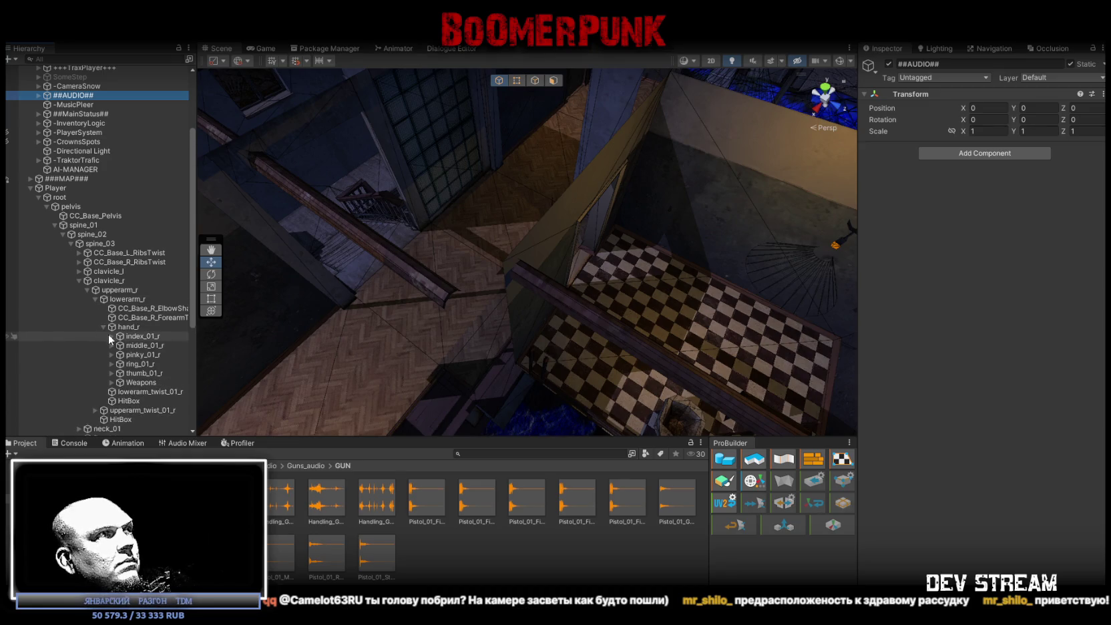
left_click(110, 382)
scroll(134, 380, "down", 3)
left_click(142, 307)
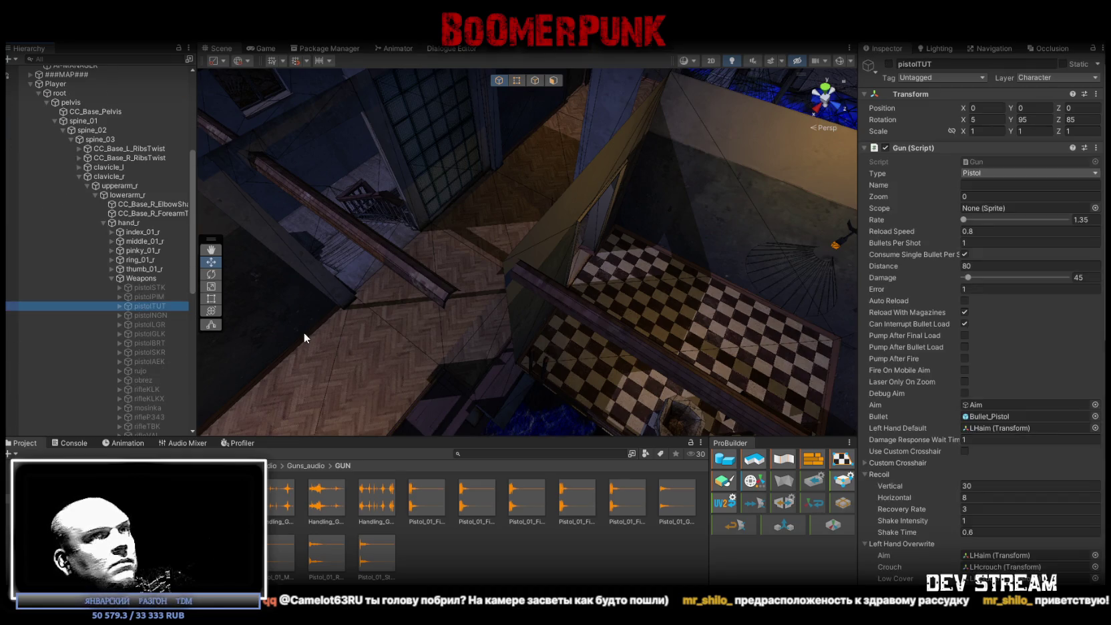
Locate and inspect pistolTUT's MF_TUT fire effect, then locate its SHOT1TUT sound prefab
scroll(1029, 437, "down", 6)
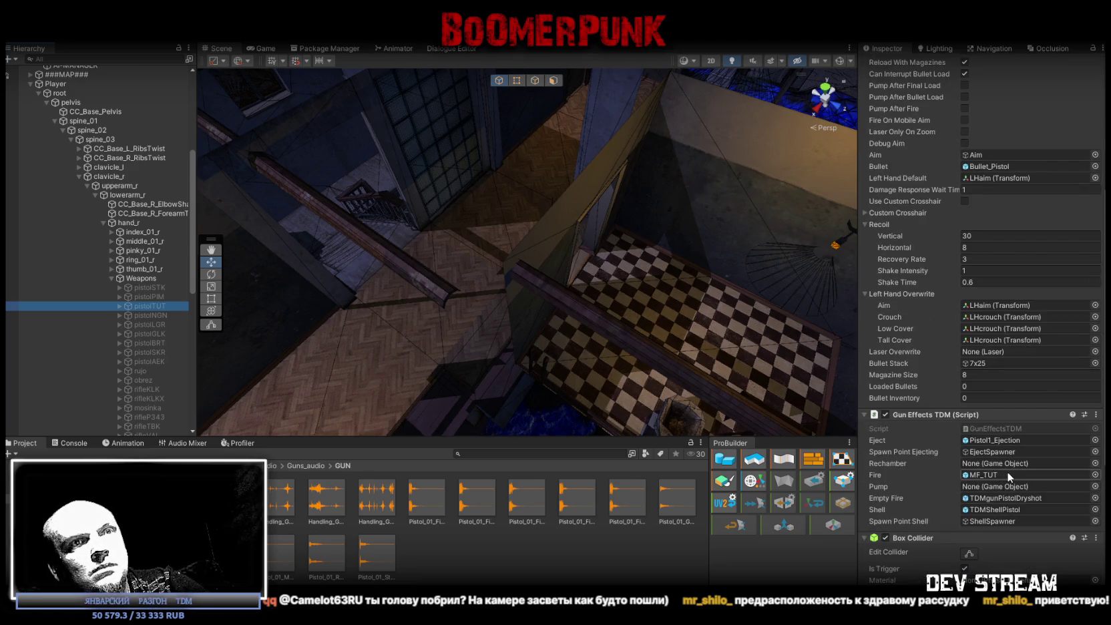
left_click(982, 474)
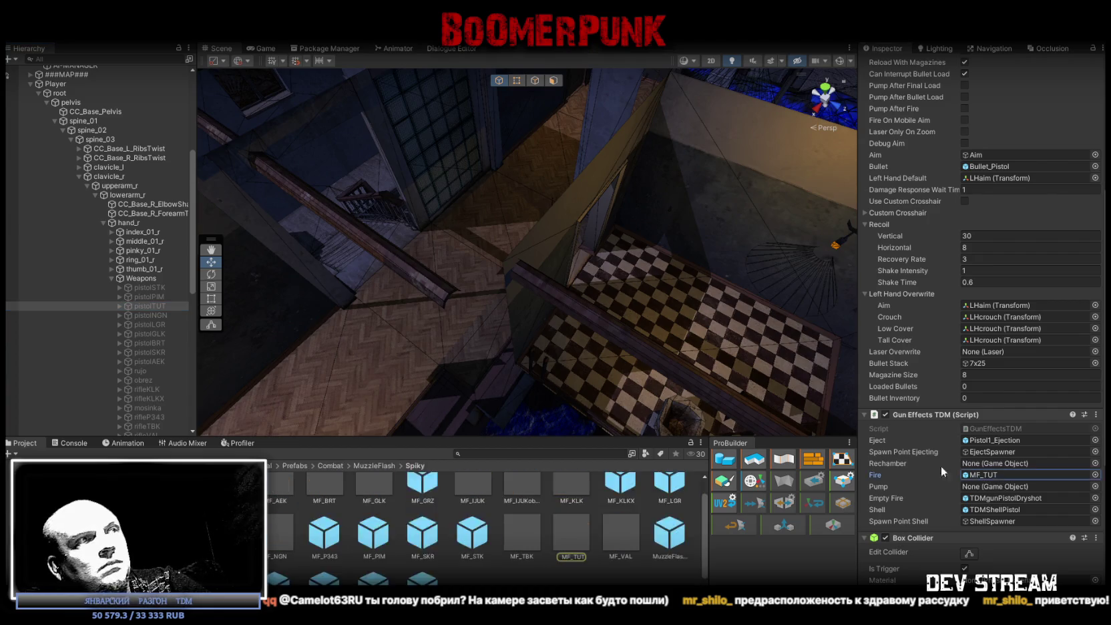
left_click(575, 538)
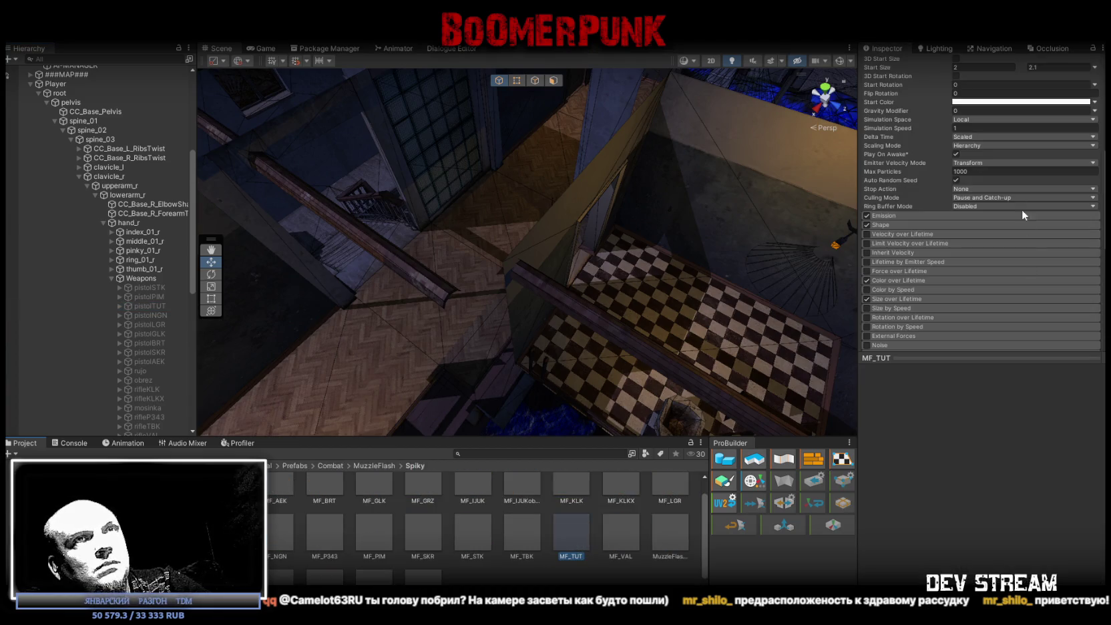
scroll(977, 267, "up", 5)
scroll(951, 265, "down", 10)
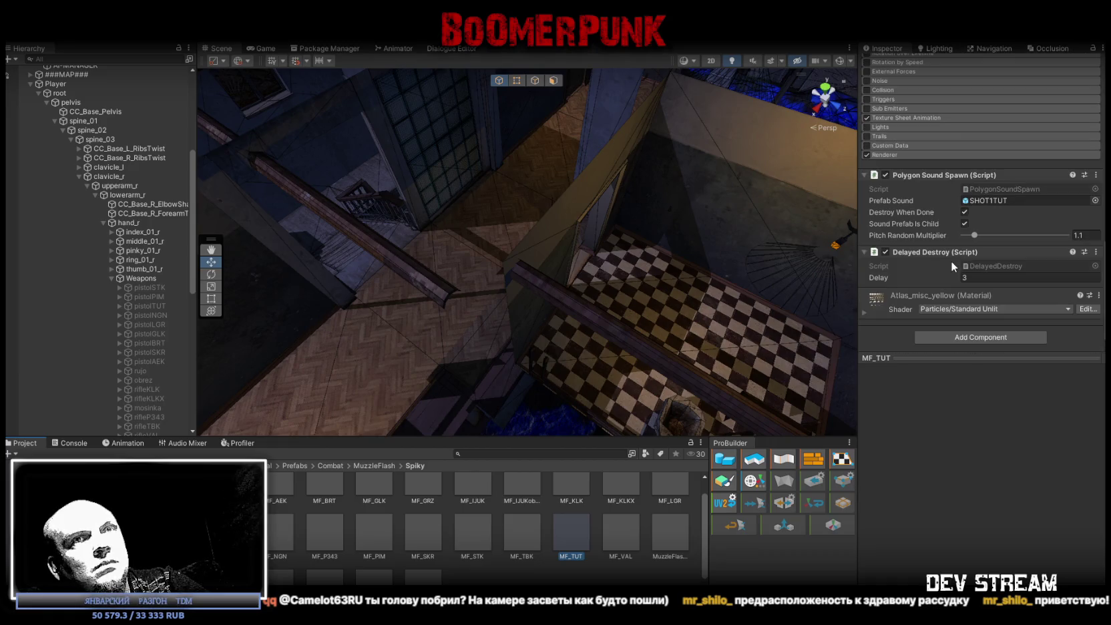
left_click(996, 201)
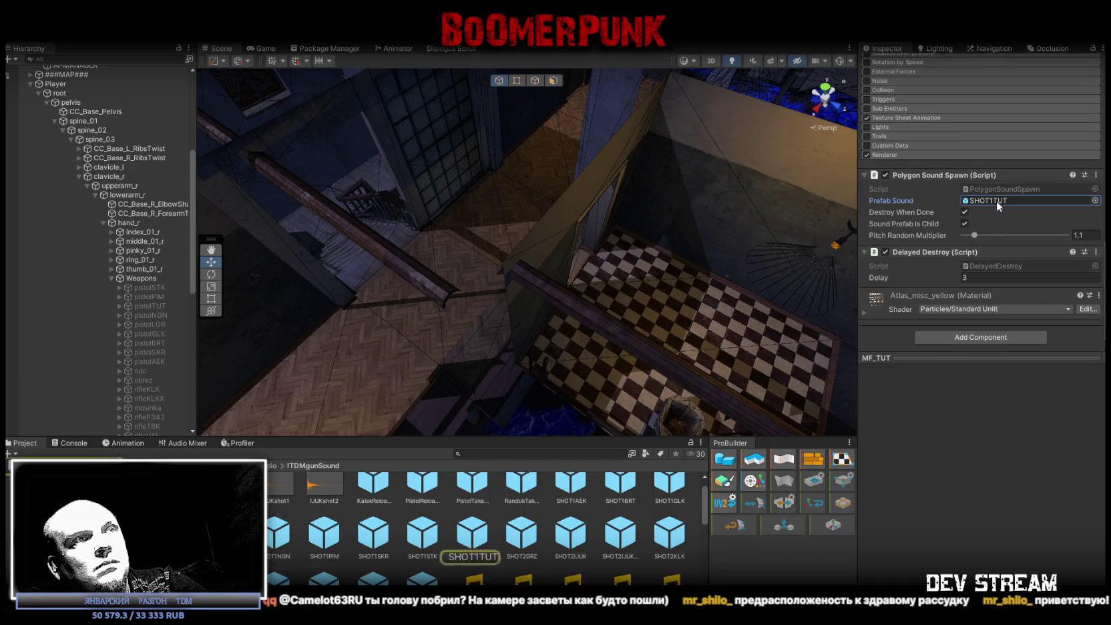
Inspect SHOT1TUT's Audio Source (TDMgunTUT3, Effects output), then preview the TDMgunAKA clip
left_click(482, 535)
left_click(928, 213)
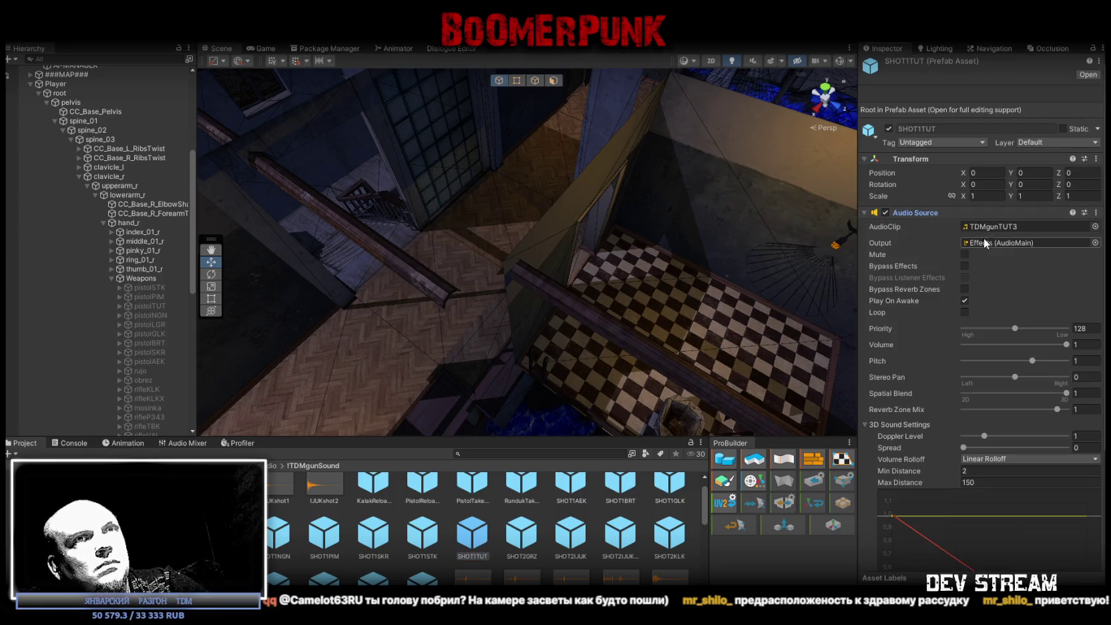
scroll(580, 493, "down", 5)
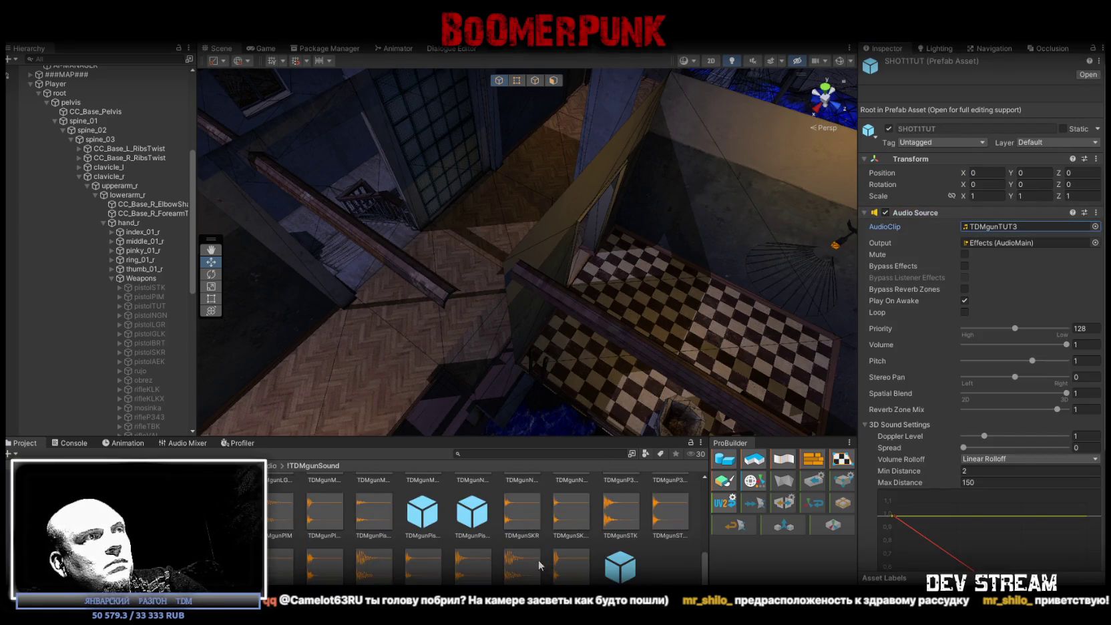
scroll(539, 565, "down", 5)
scroll(327, 539, "up", 2)
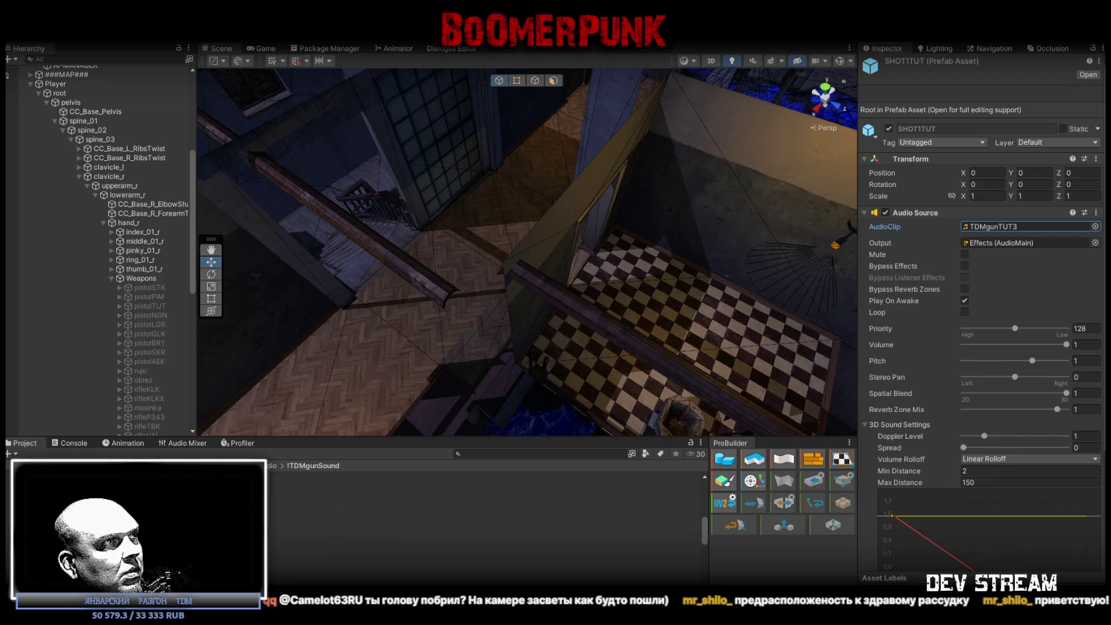
left_click(401, 513)
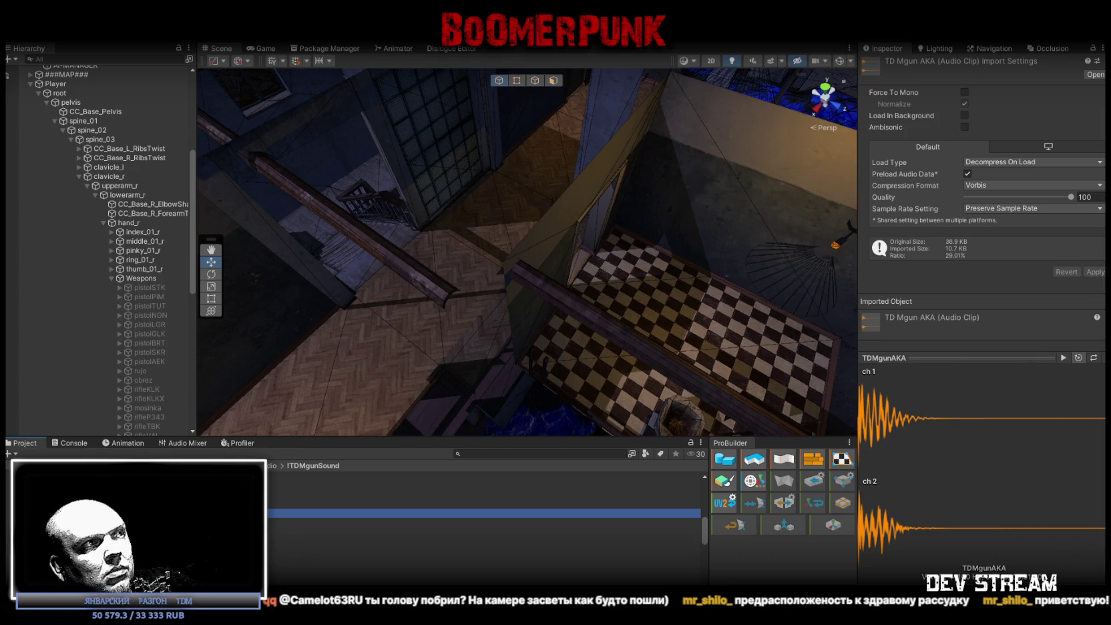
Audition the TDMgunAKM2, TDMgunAKX2 and neighbouring gunshot clips
key("Down")
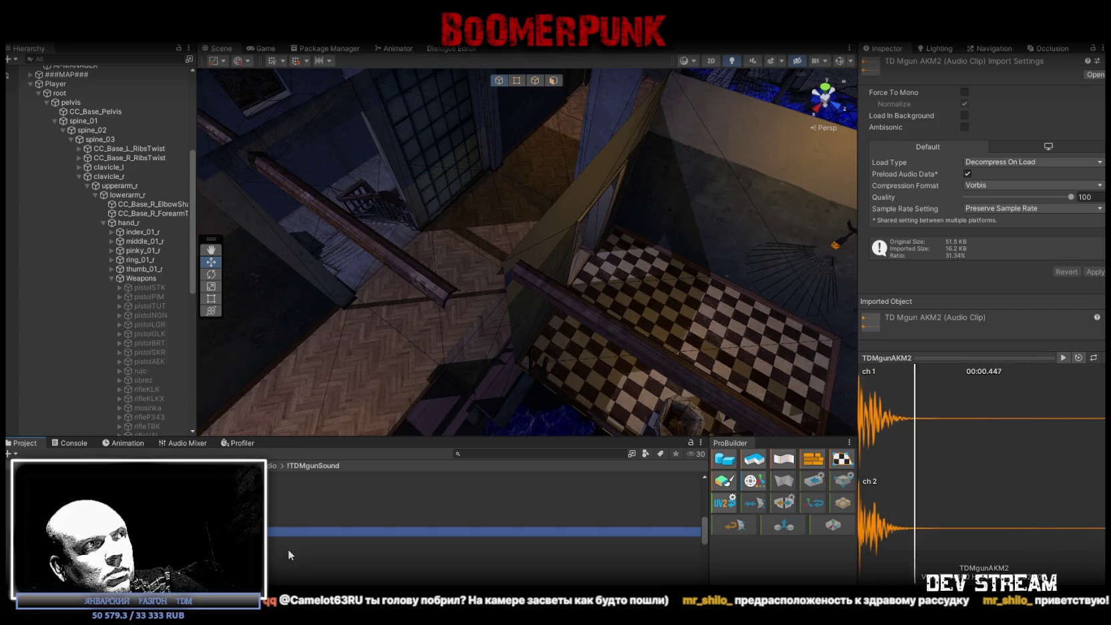
key("Down")
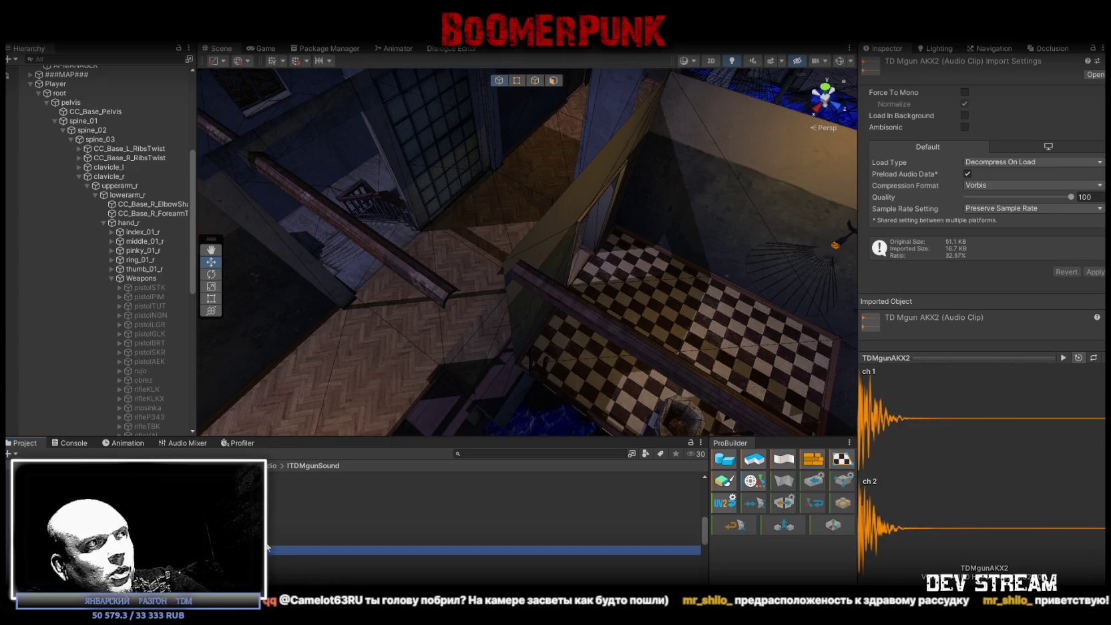
key("Down")
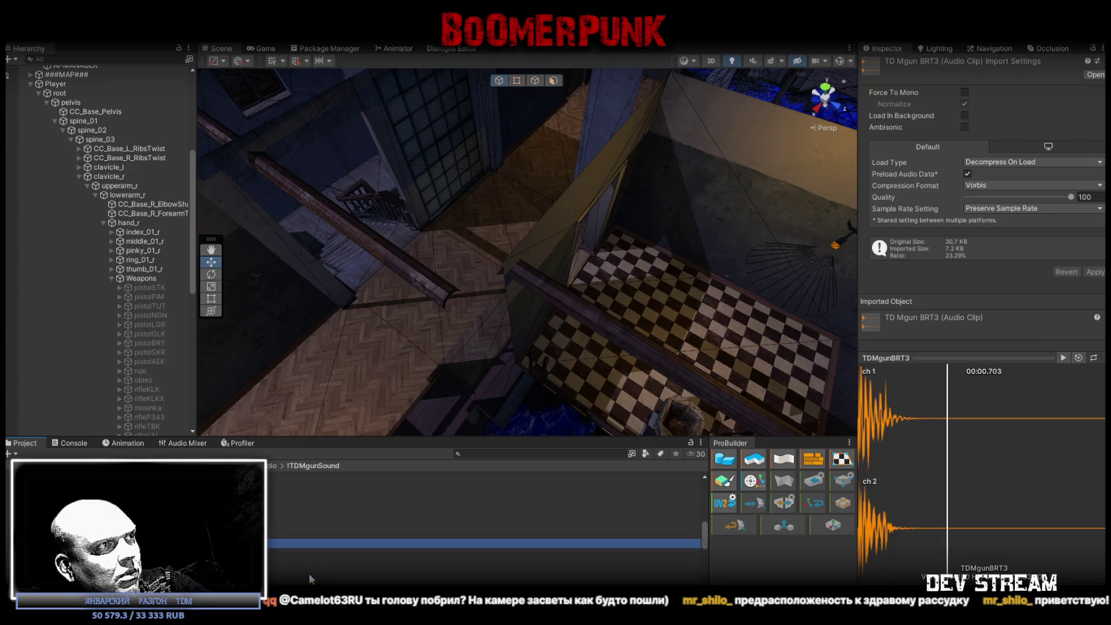
key("Up")
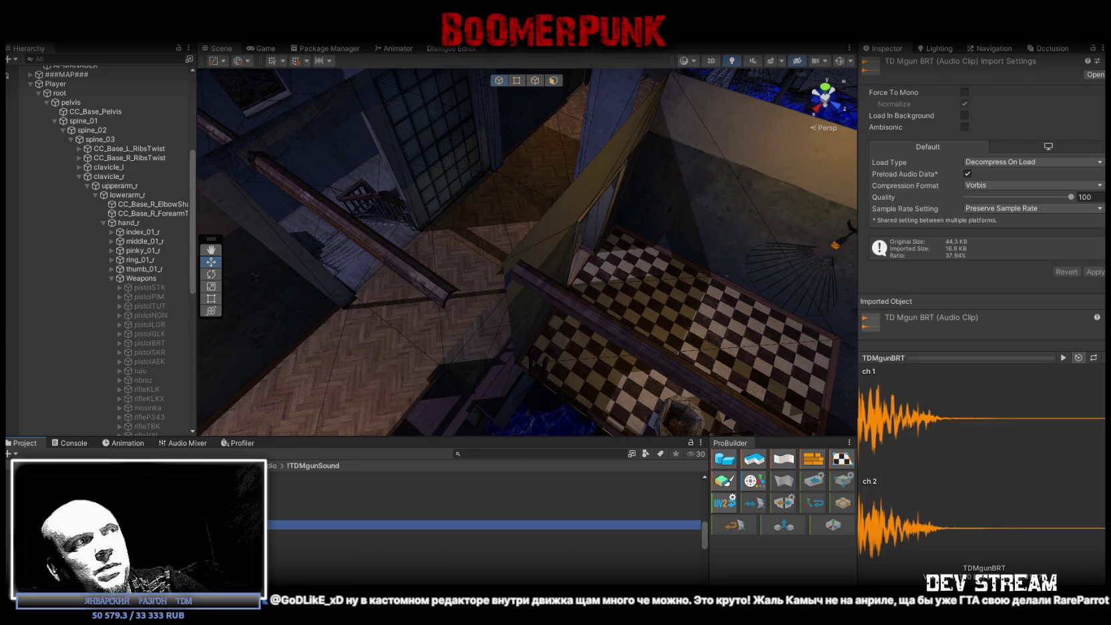
Enable Auto Play and compare the TDMgunBRT, BRT2 and BRT3 clips, ending on BRT3
left_click(1077, 359)
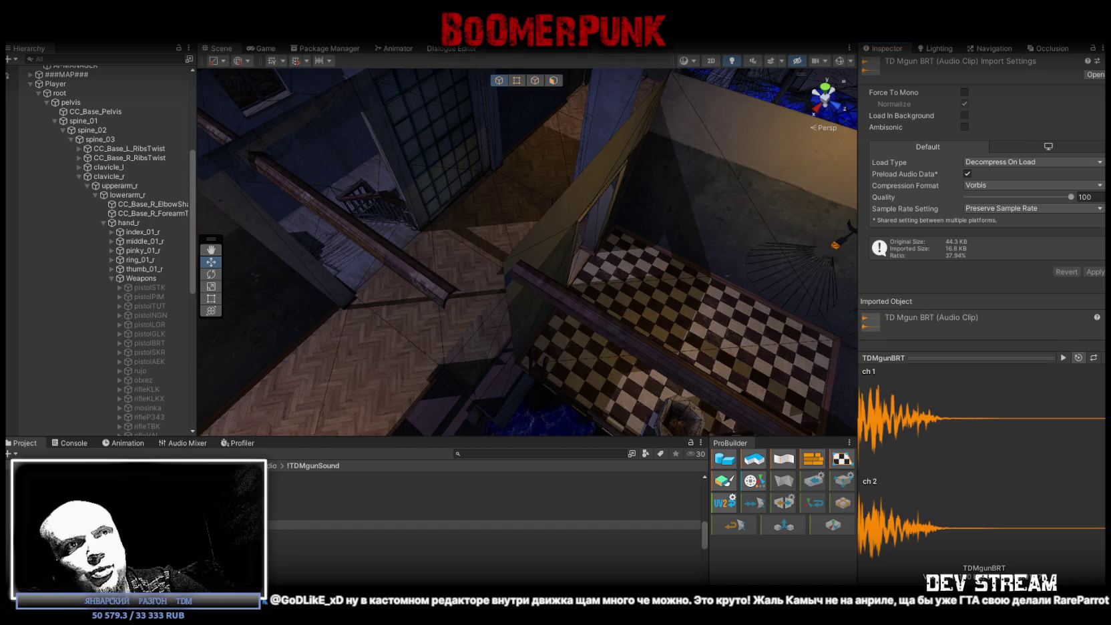
left_click(468, 534)
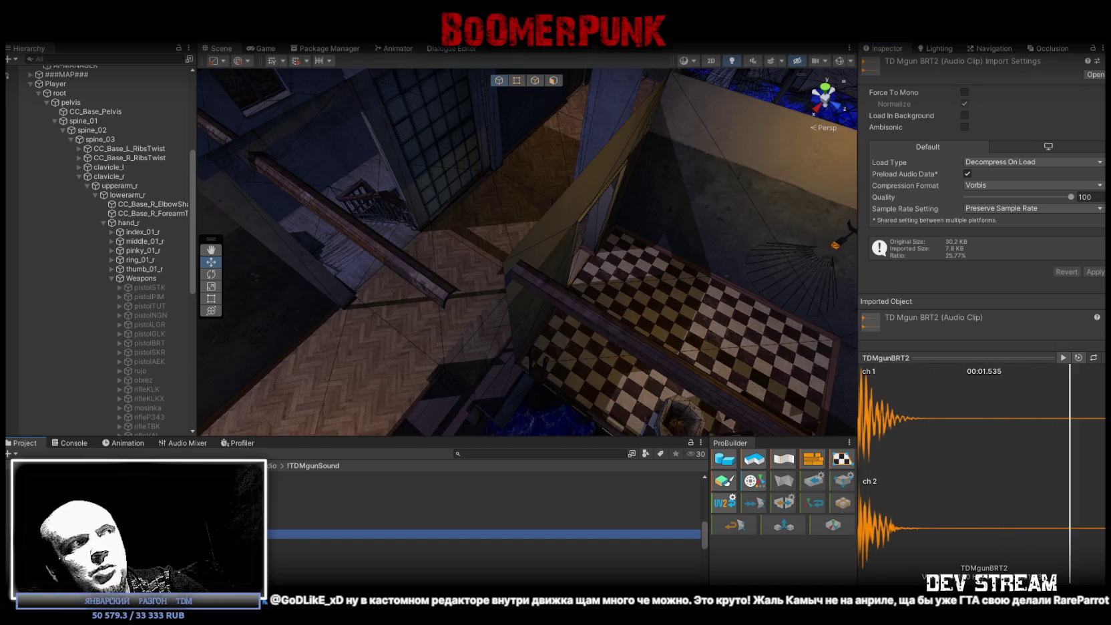
key("Down")
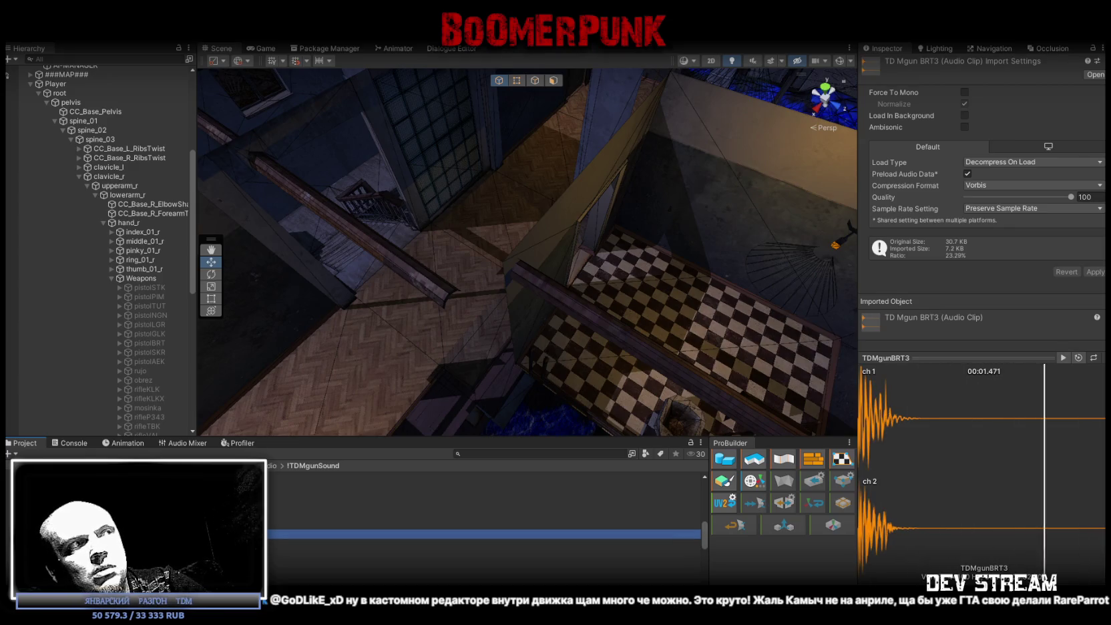
key("Up")
key("Down")
scroll(291, 547, "down", 3)
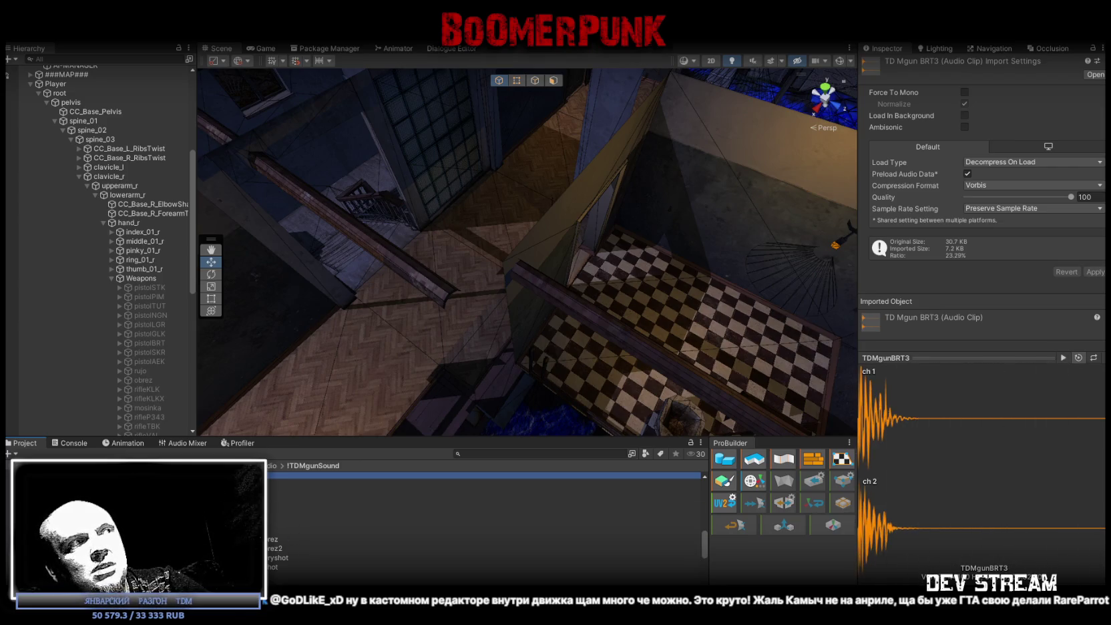
Preview the GRZ, IJUK, IJUKobrez, LGR and MOS gunshot clips one after another
left_click(284, 502)
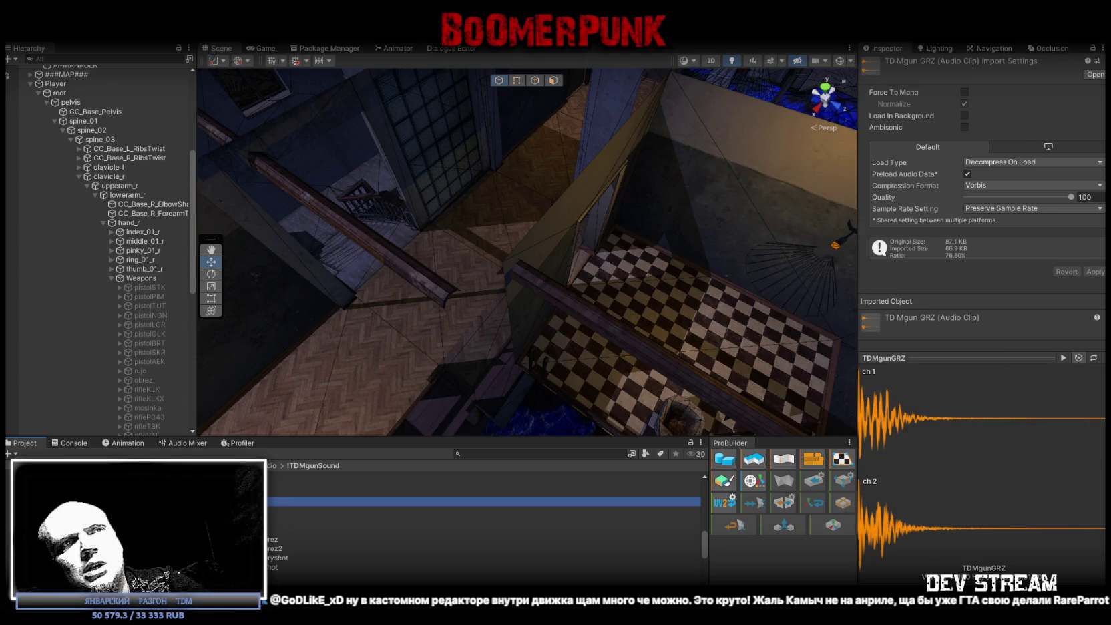
key("Down")
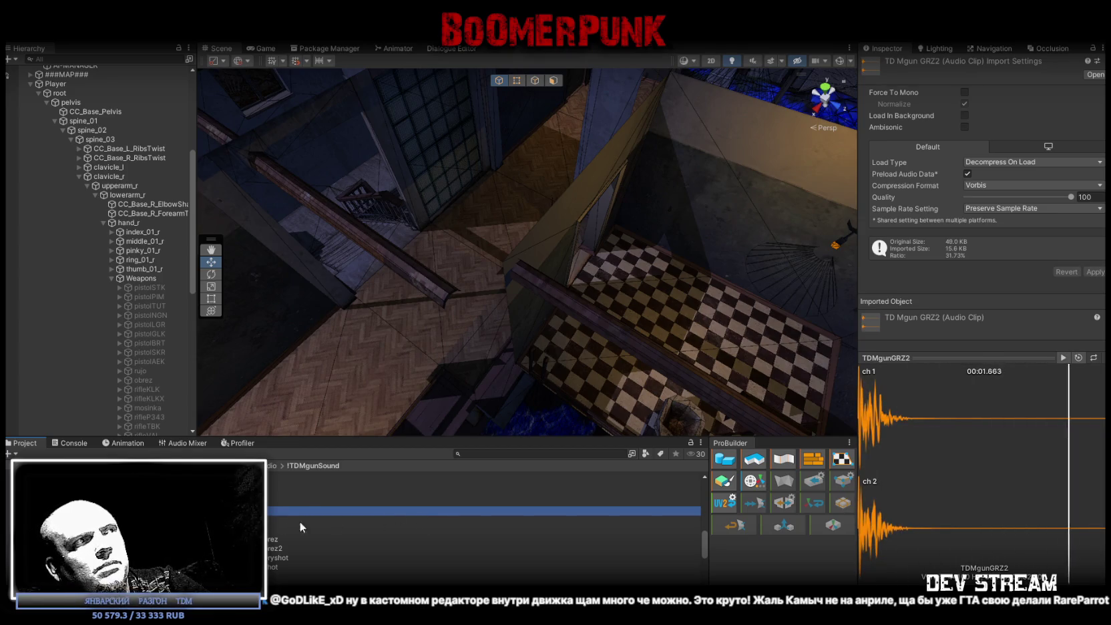
left_click(334, 519)
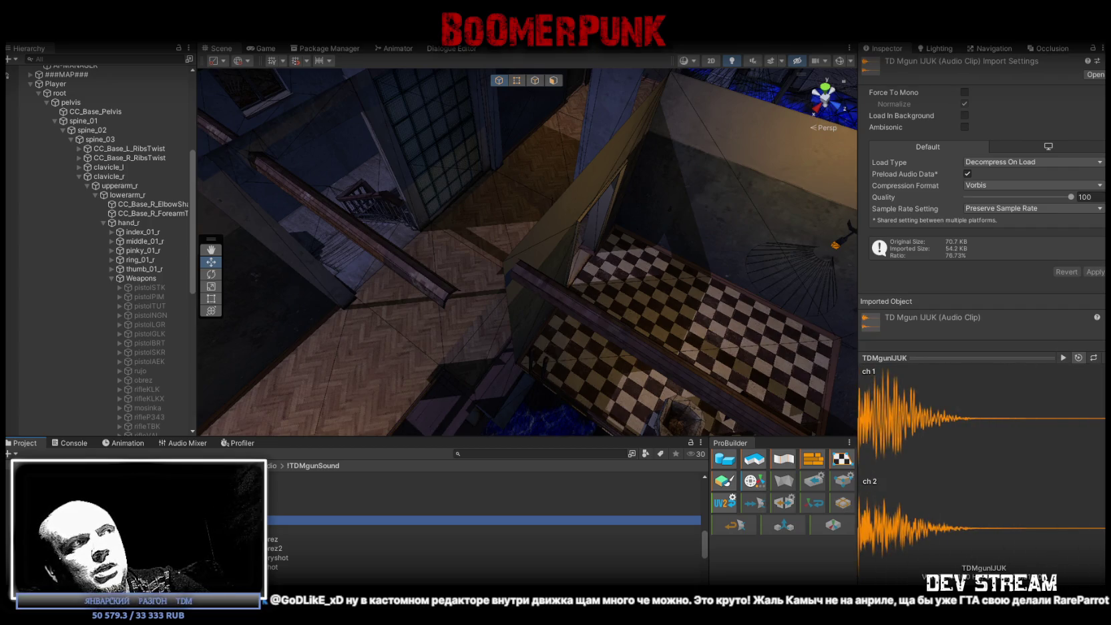
key("Down")
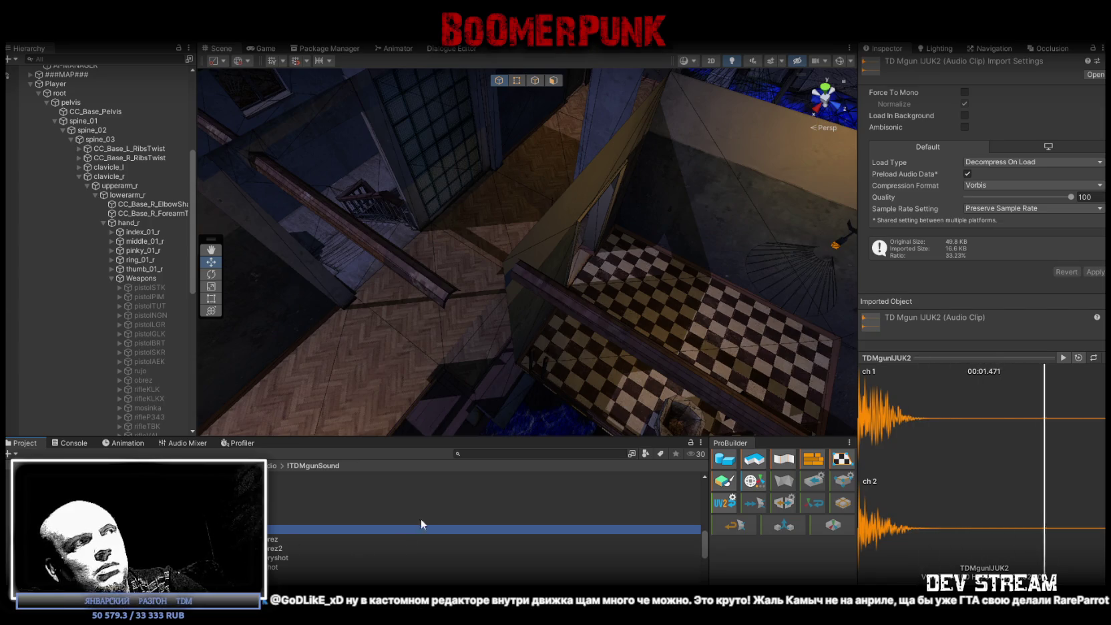
left_click(281, 541)
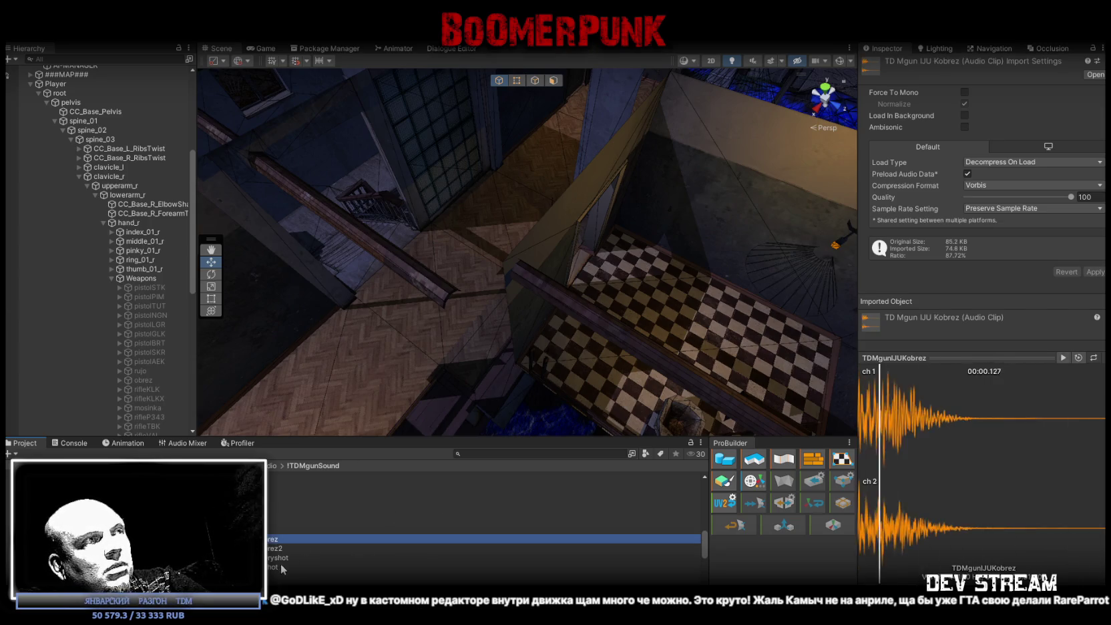
key("Down")
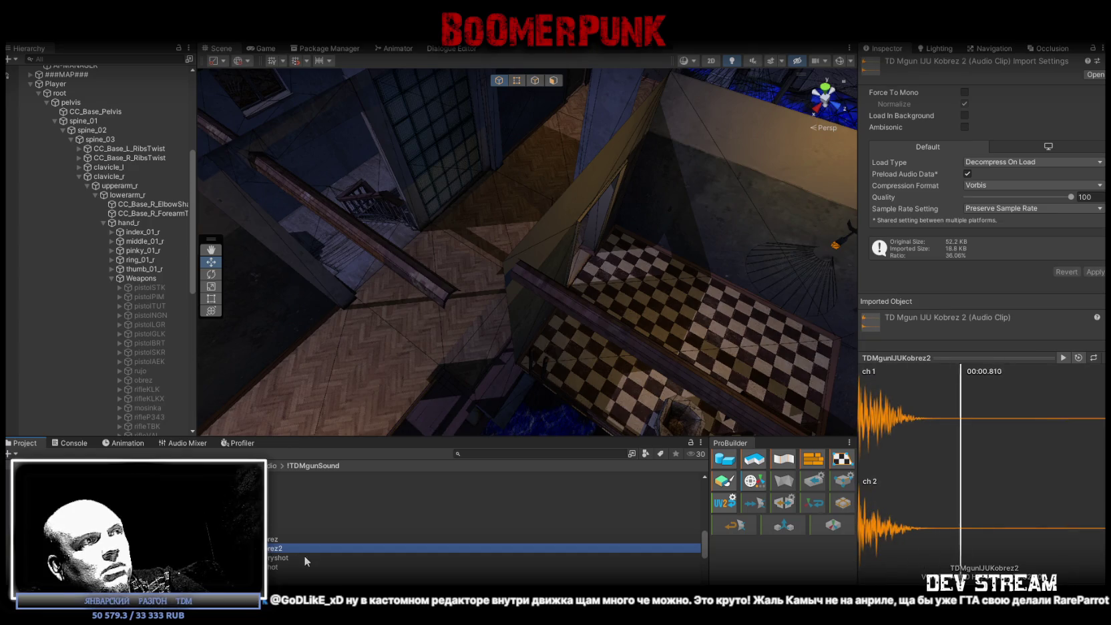
scroll(303, 555, "down", 1)
left_click(309, 541)
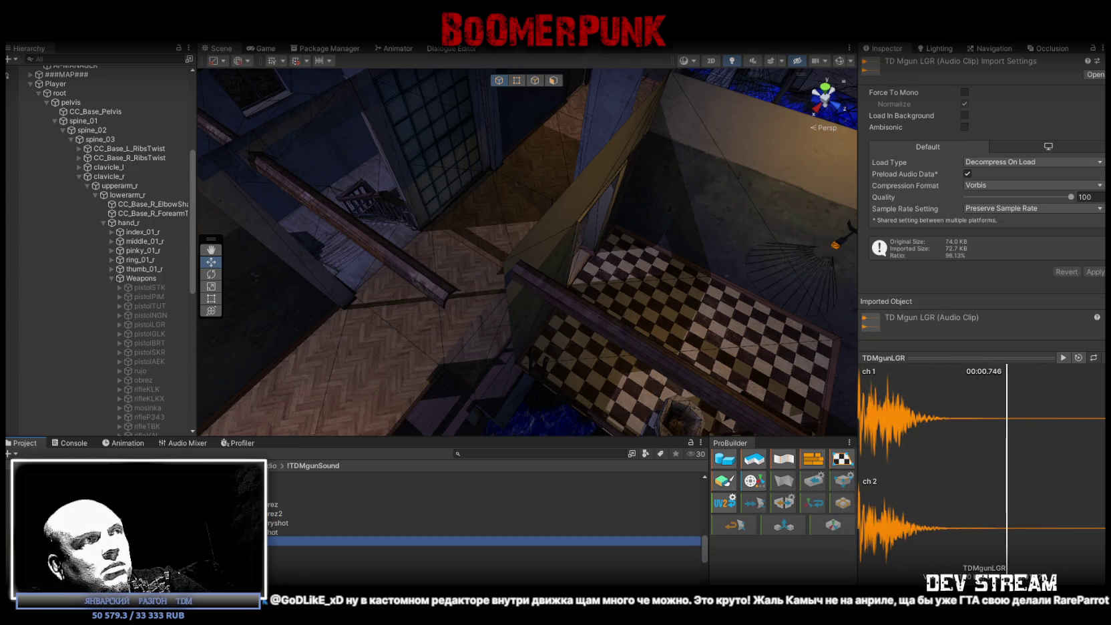
left_click(307, 550)
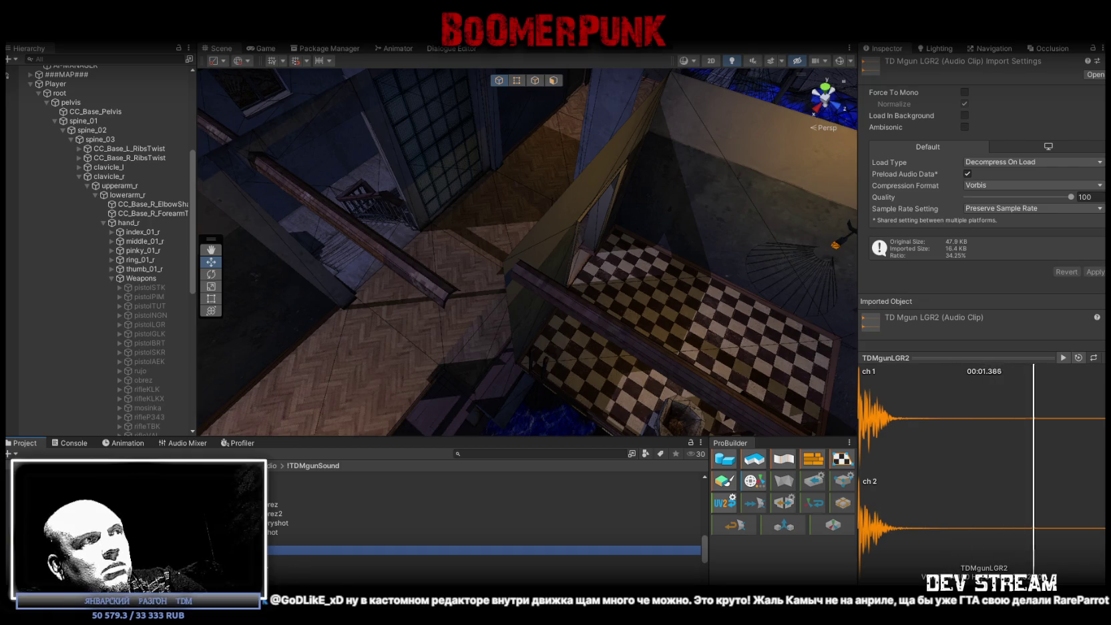
key("Down")
key("Down")
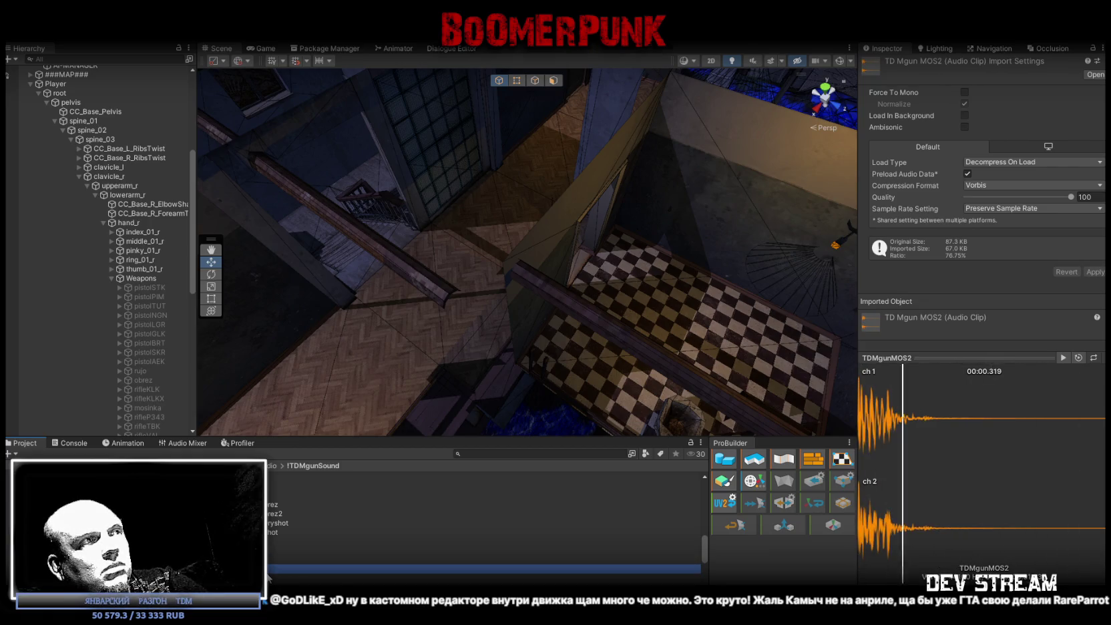
key("Down")
Continue previewing the NGN, P343, PIM, SKR and TDMgunSTK2 gunshot clips
scroll(294, 564, "down", 2)
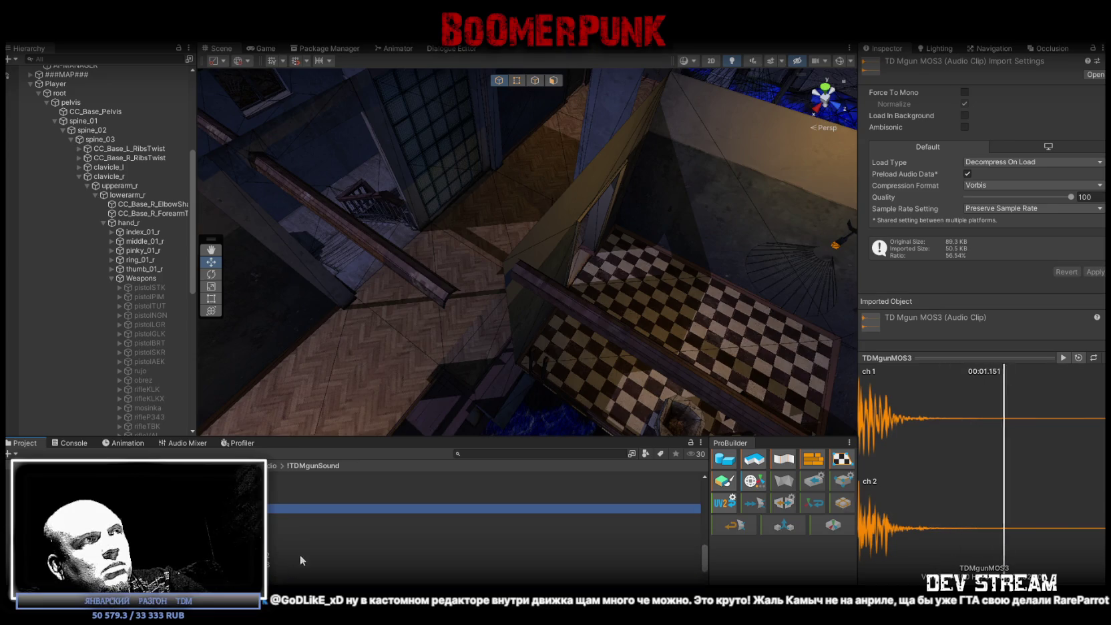
key("Down")
key("Down")
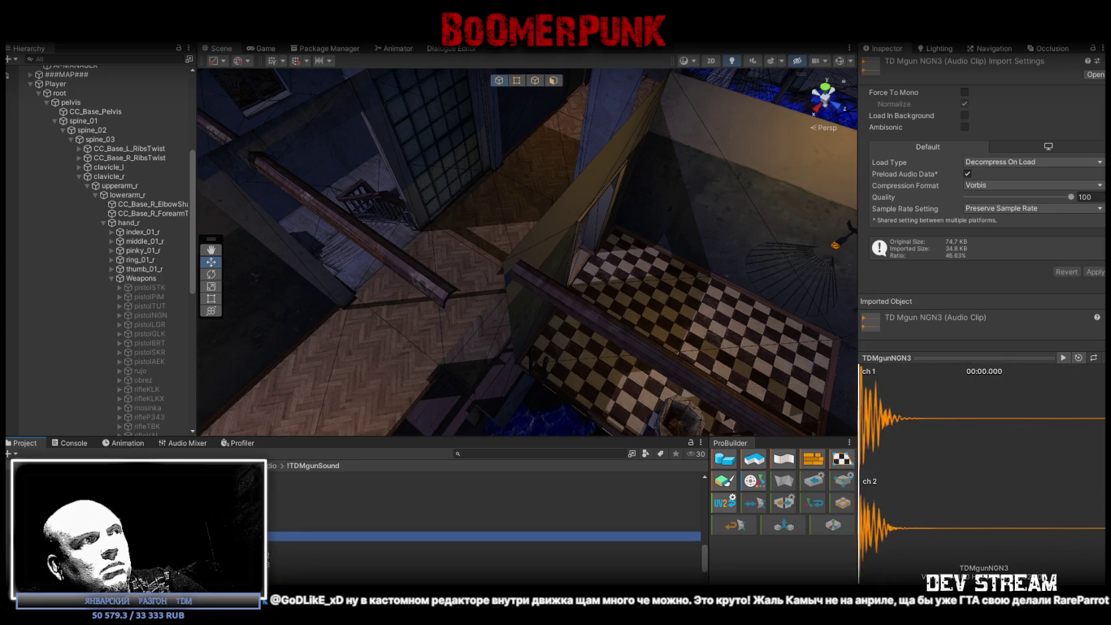
scroll(292, 548, "down", 2)
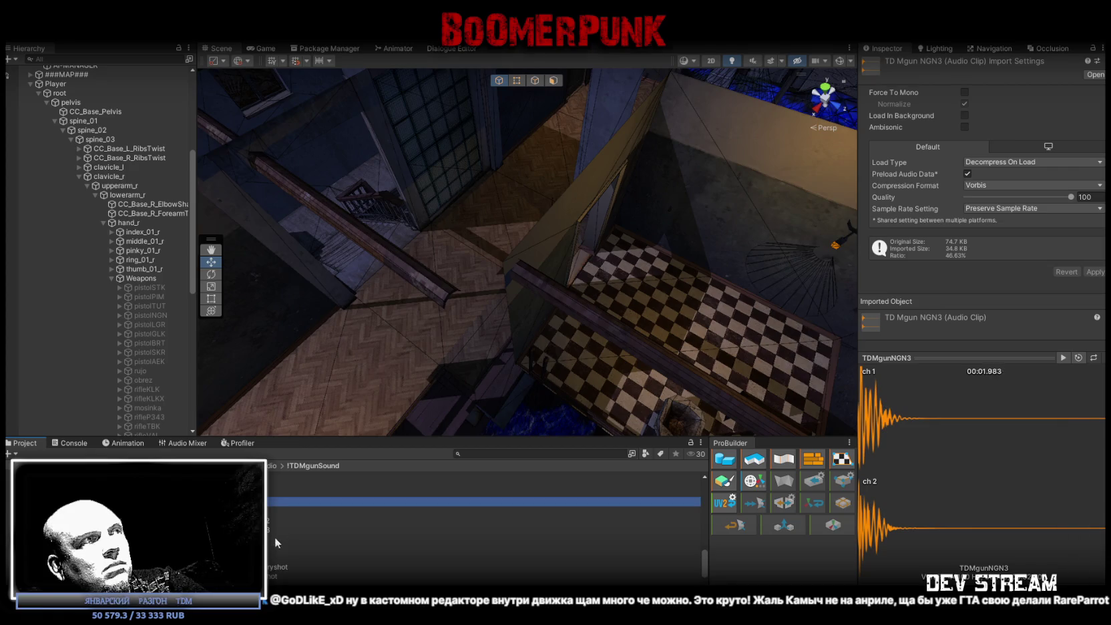
key("Down")
key("Down")
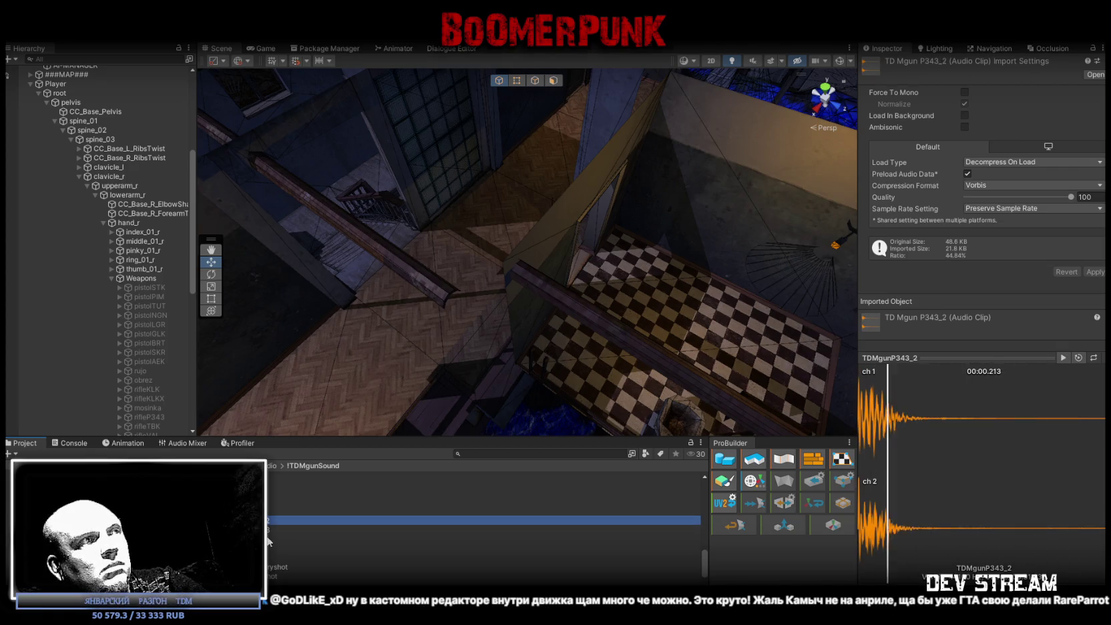
key("Down")
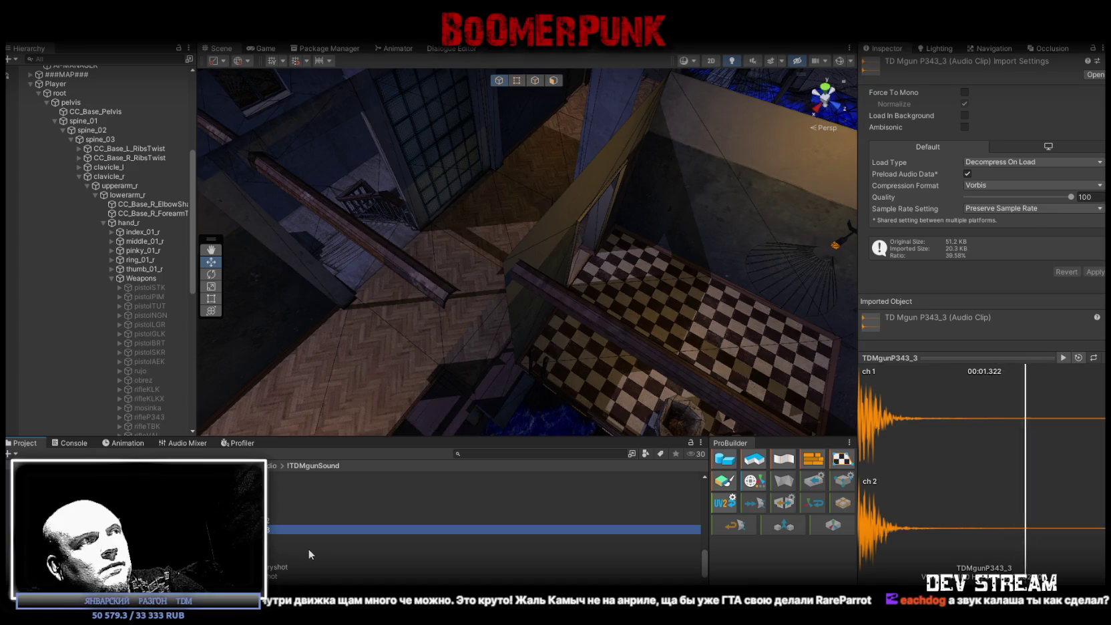
scroll(287, 527, "down", 2)
key("Down")
key("Down")
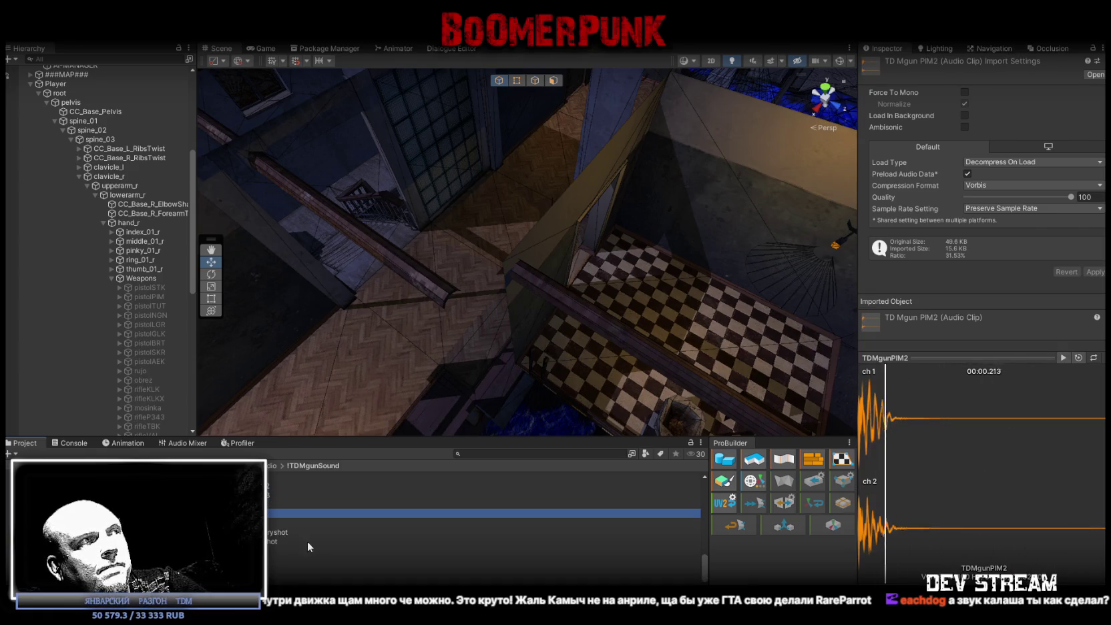
scroll(309, 540, "down", 2)
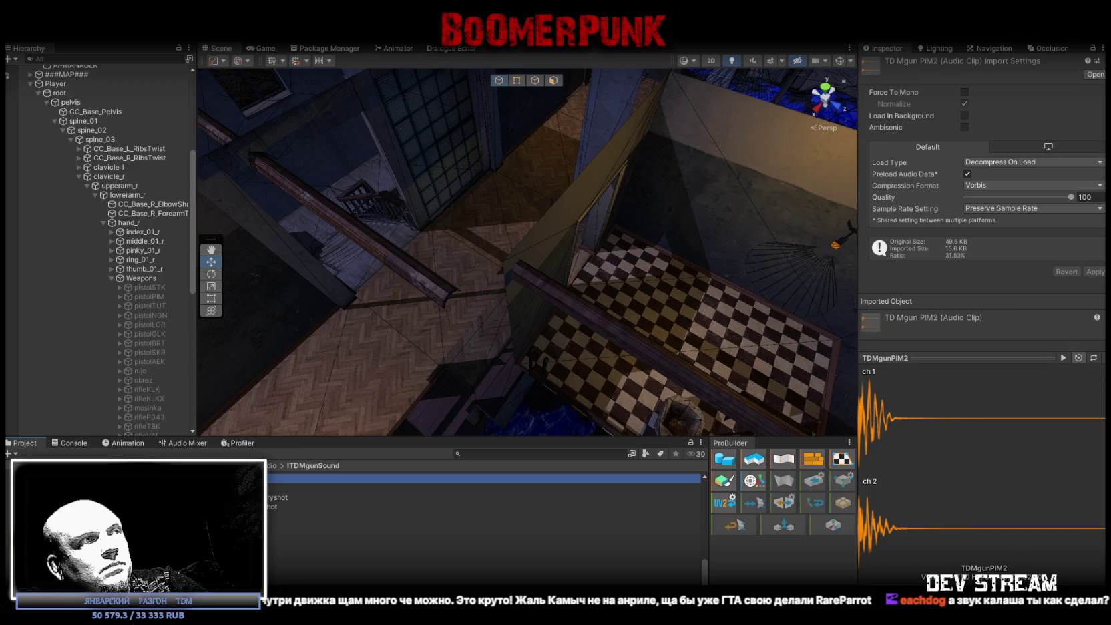
key("Down")
key("Down")
key("Down")
key("Down")
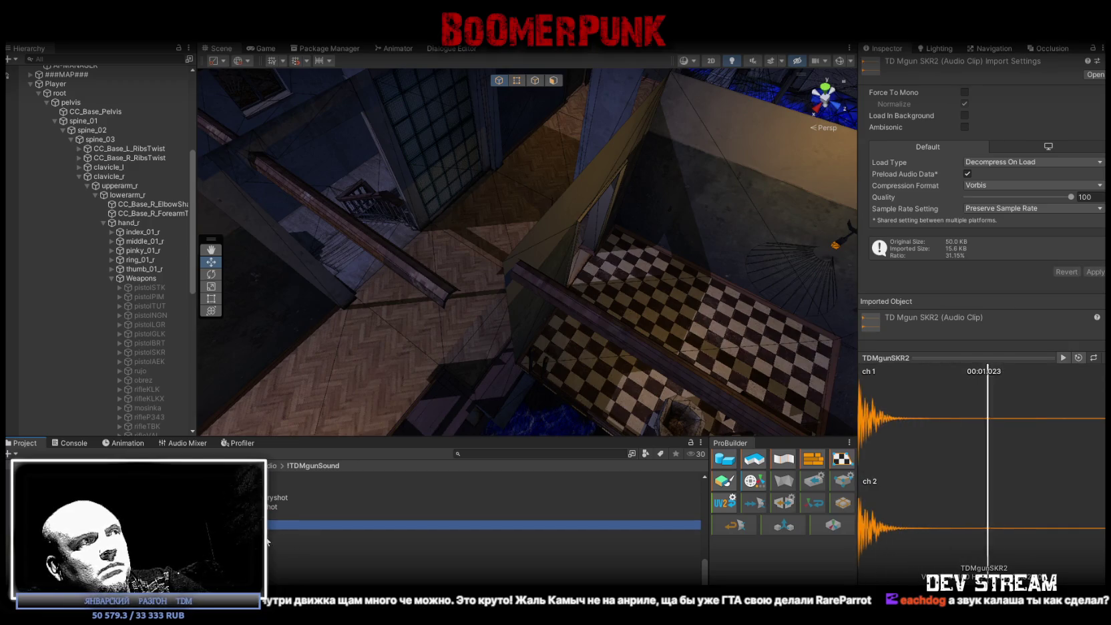
key("Down")
key("Down")
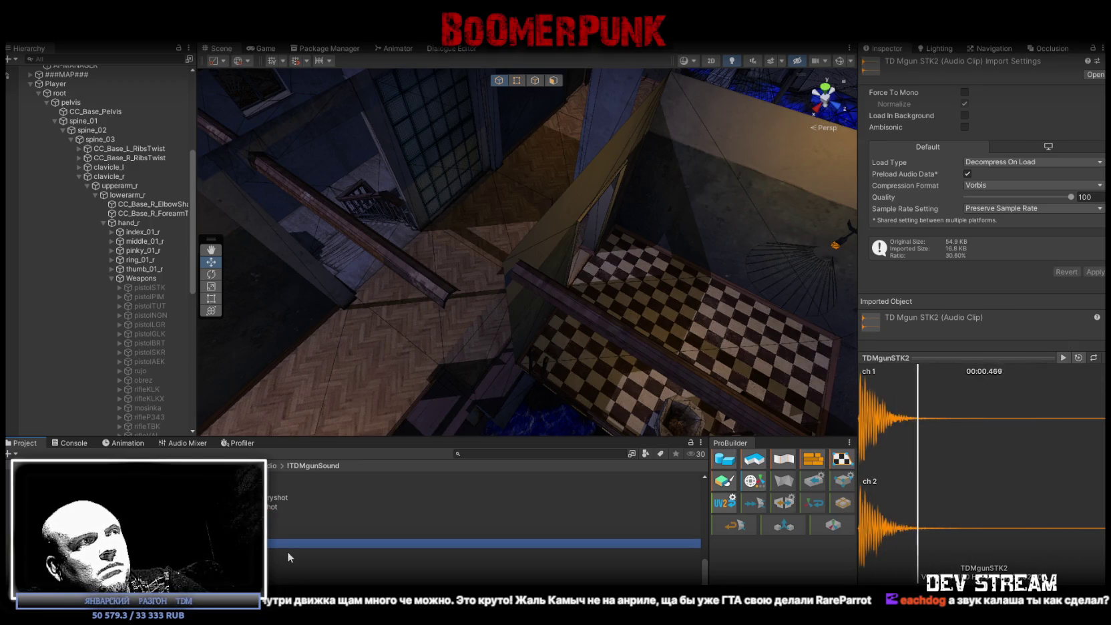
Replay the TDMgunSTK and TDMgunSTK2 clip previews several times
key("Up")
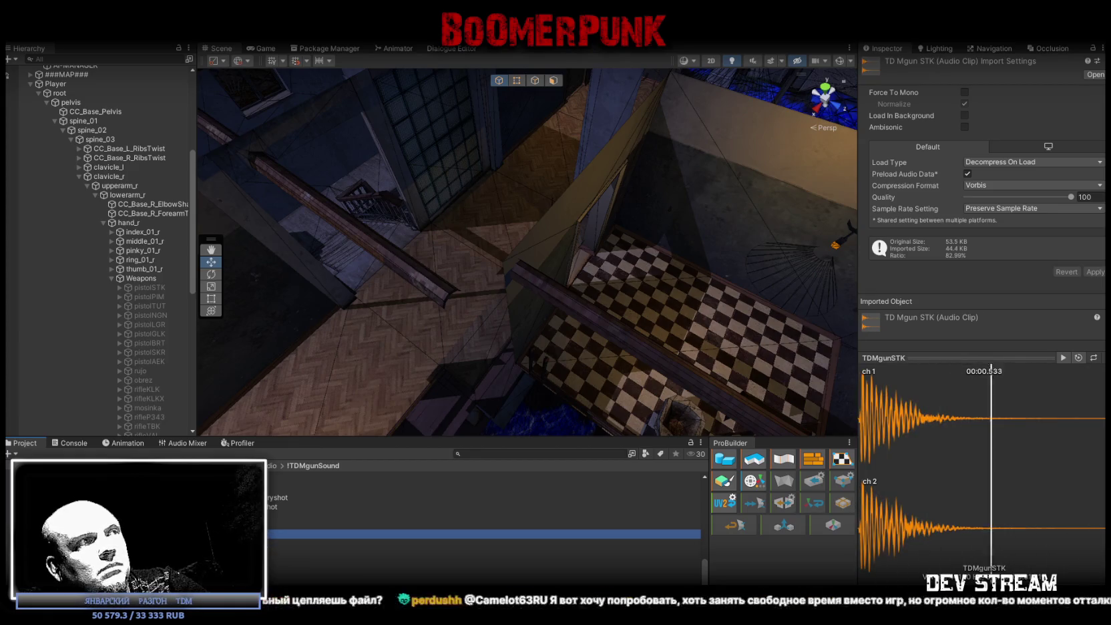
left_click(1064, 357)
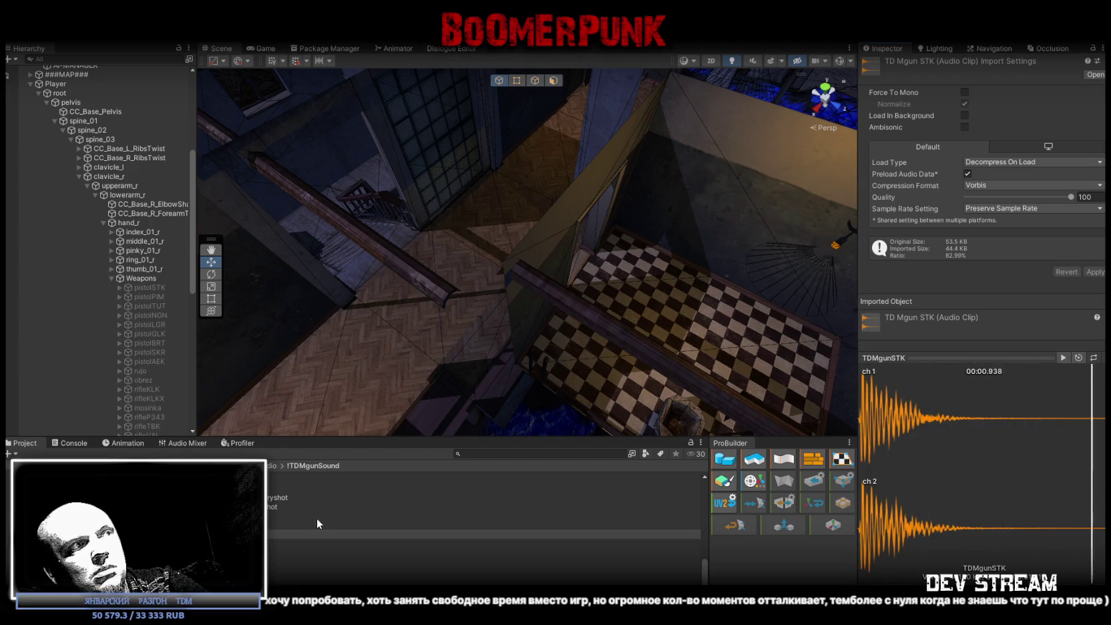
left_click(318, 543)
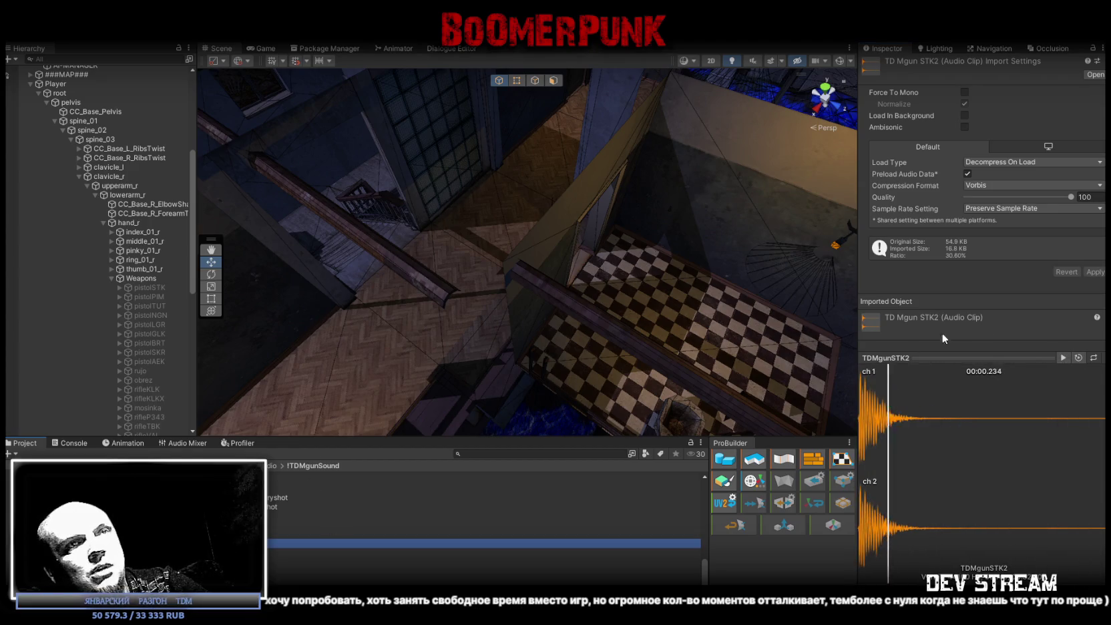
left_click(1062, 358)
left_click(1063, 358)
left_click(1062, 358)
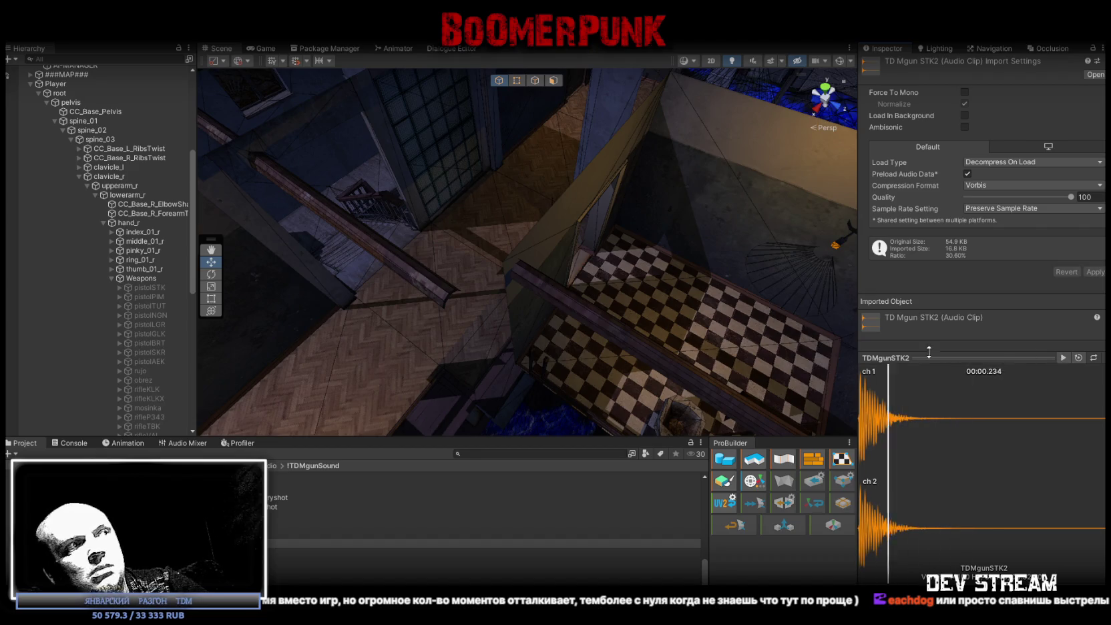
Preview the TDMgunTUT2 and TDMgunTUT3 gun sound clips
scroll(484, 514, "down", 2)
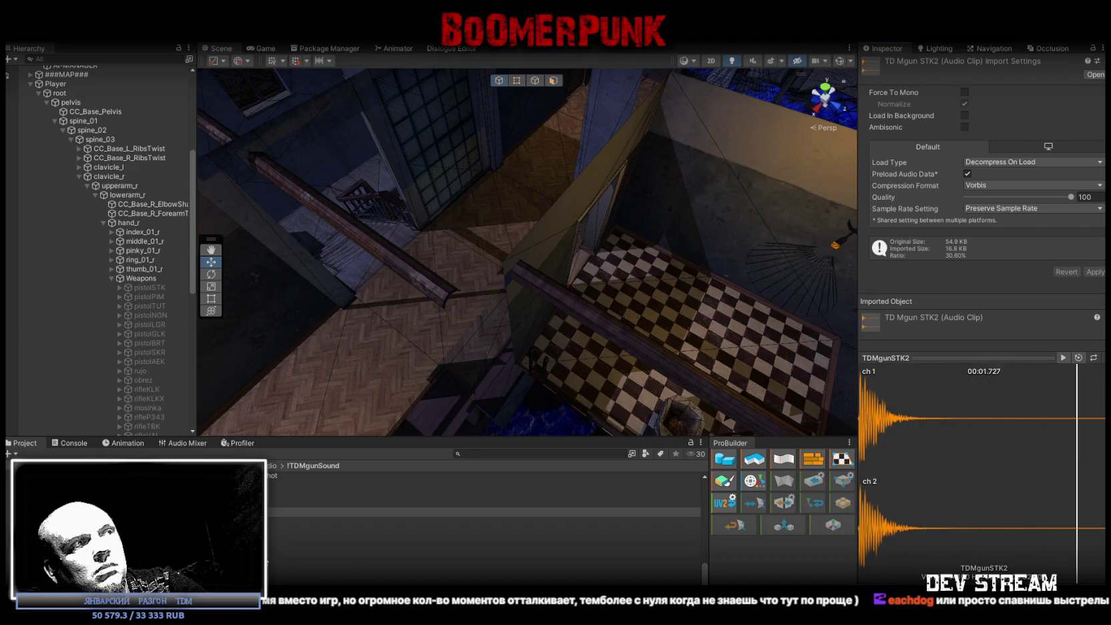
left_click(275, 549)
left_click(279, 559)
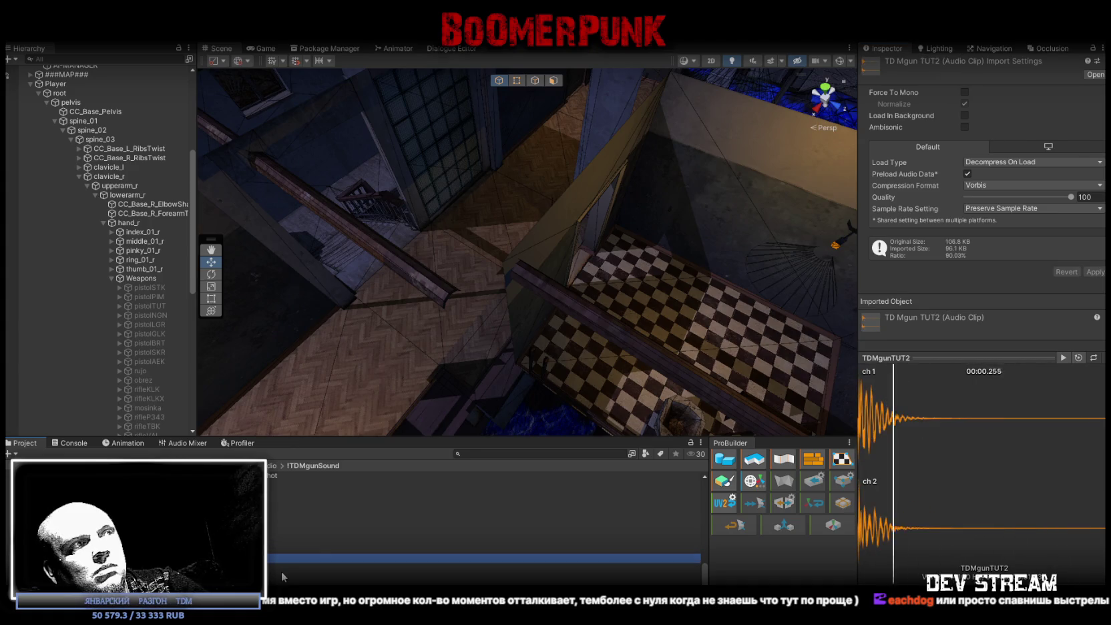
left_click(352, 569)
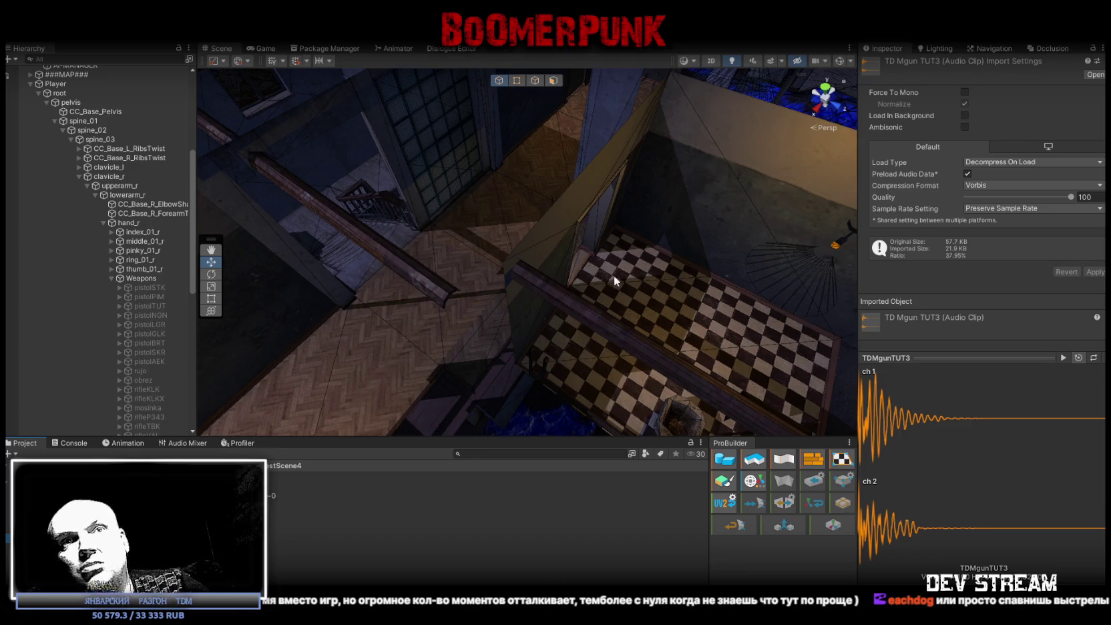
Orbit the Scene view and rise high above the militia base to overlook it
left_click_drag(552, 278, 490, 281)
mouse_move(615, 260)
left_mouse_down()
mouse_move(605, 254)
mouse_move(634, 198)
mouse_move(593, 258)
mouse_move(307, 248)
mouse_move(262, 263)
mouse_move(484, 248)
mouse_move(489, 161)
mouse_move(618, 178)
mouse_move(609, 273)
mouse_move(685, 310)
left_mouse_up()
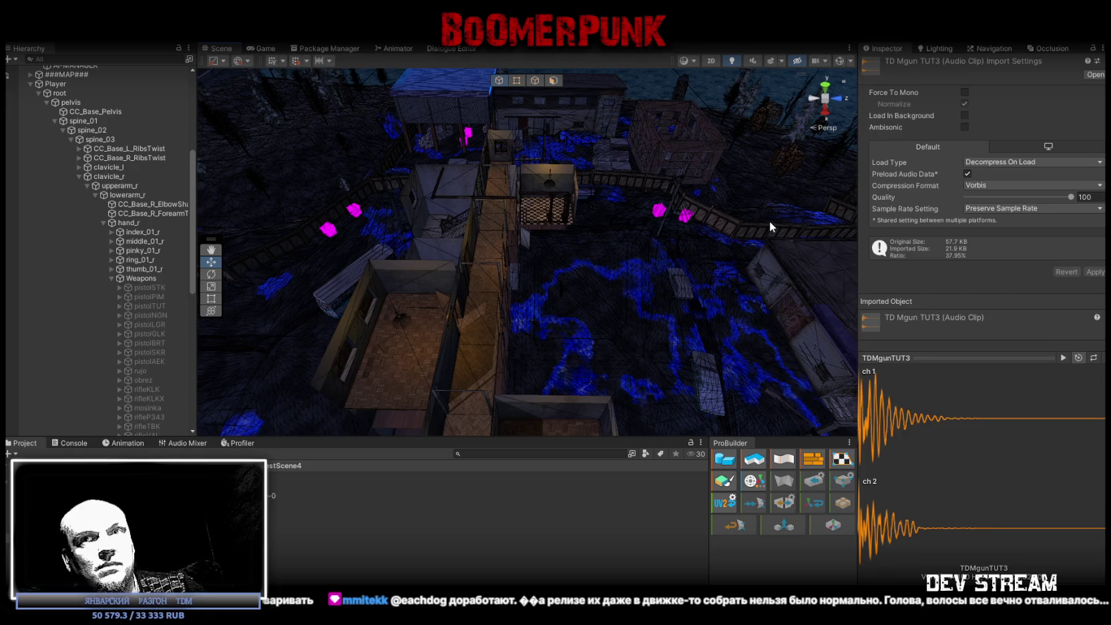
Select pistolNGN in the Hierarchy and scroll its Inspector down to the gun components
scroll(100, 214, "up", 5)
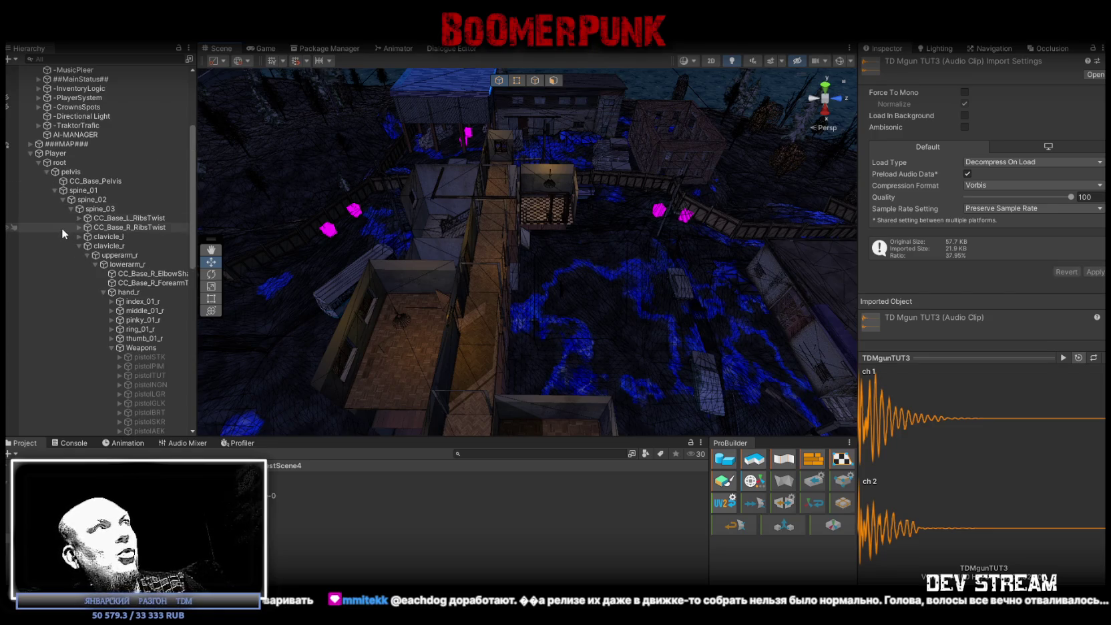
left_click(153, 386)
scroll(988, 438, "down", 15)
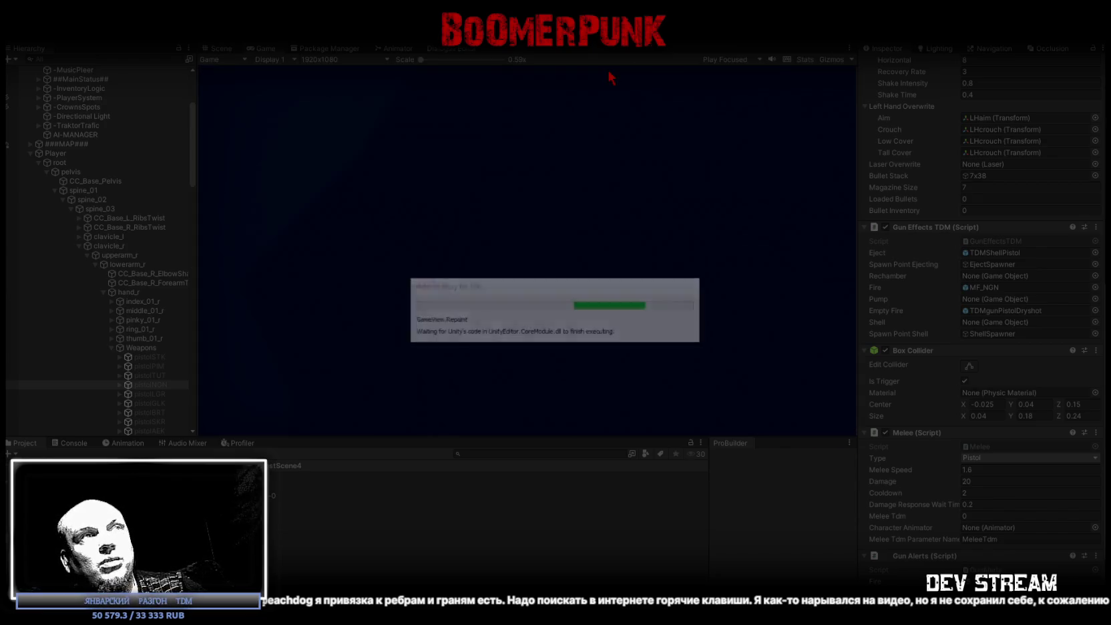
Maximize the Game view and equip the rifle and ushanka hat from the inventory
double_click(259, 48)
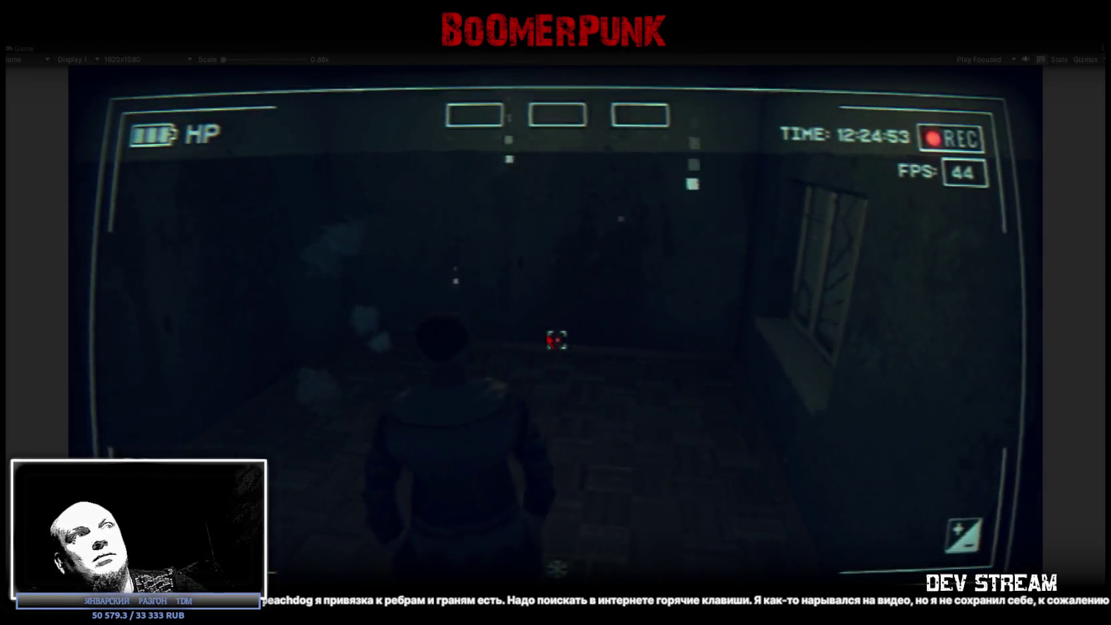
key("Escape")
left_click(641, 207)
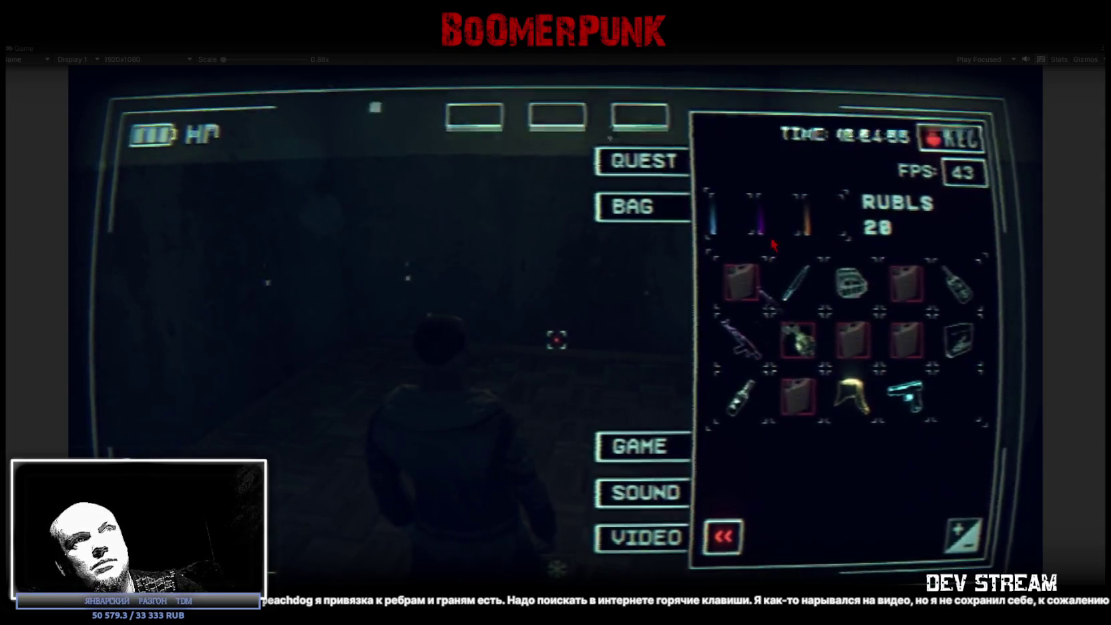
left_click_drag(741, 337, 776, 215)
left_click_drag(853, 394, 810, 233)
key("Escape")
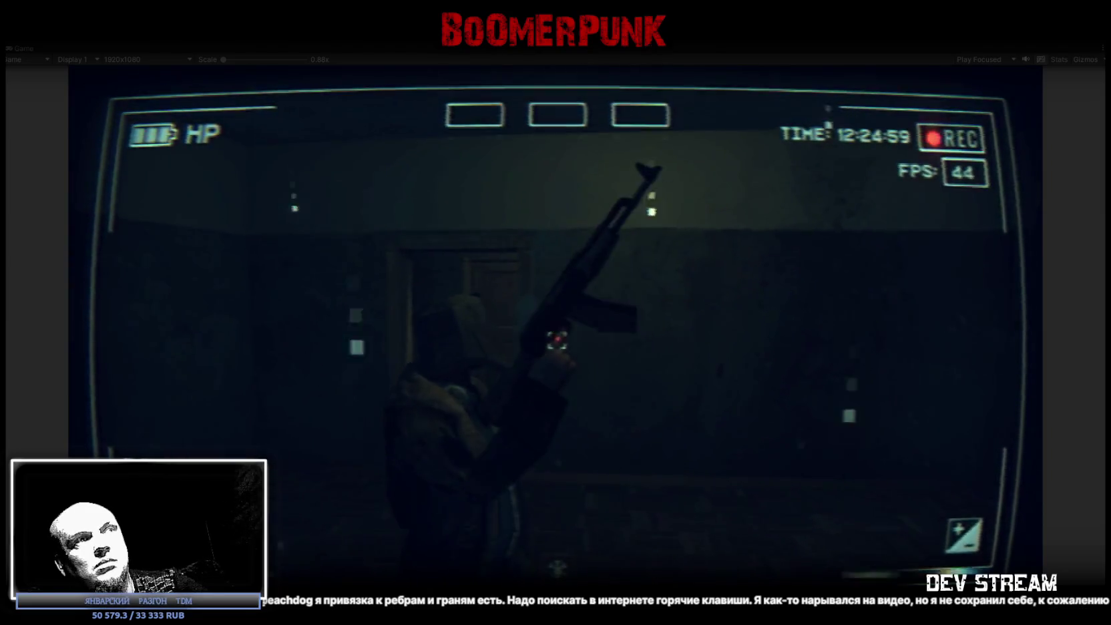
Fire the rifle repeatedly at the surrounding walls
left_click(557, 340)
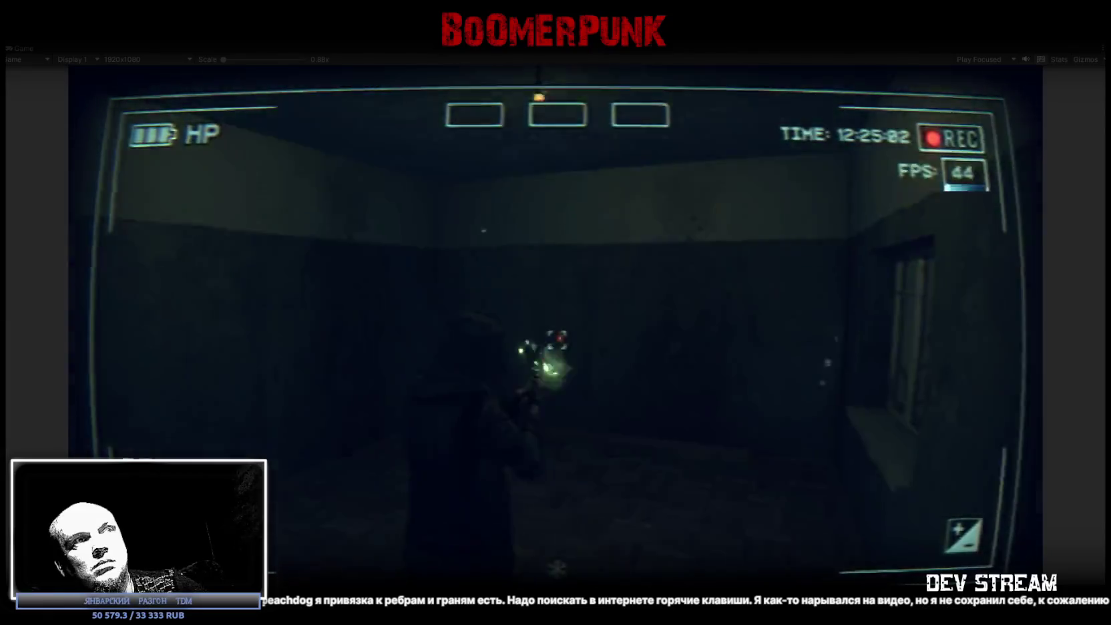
left_click(557, 341)
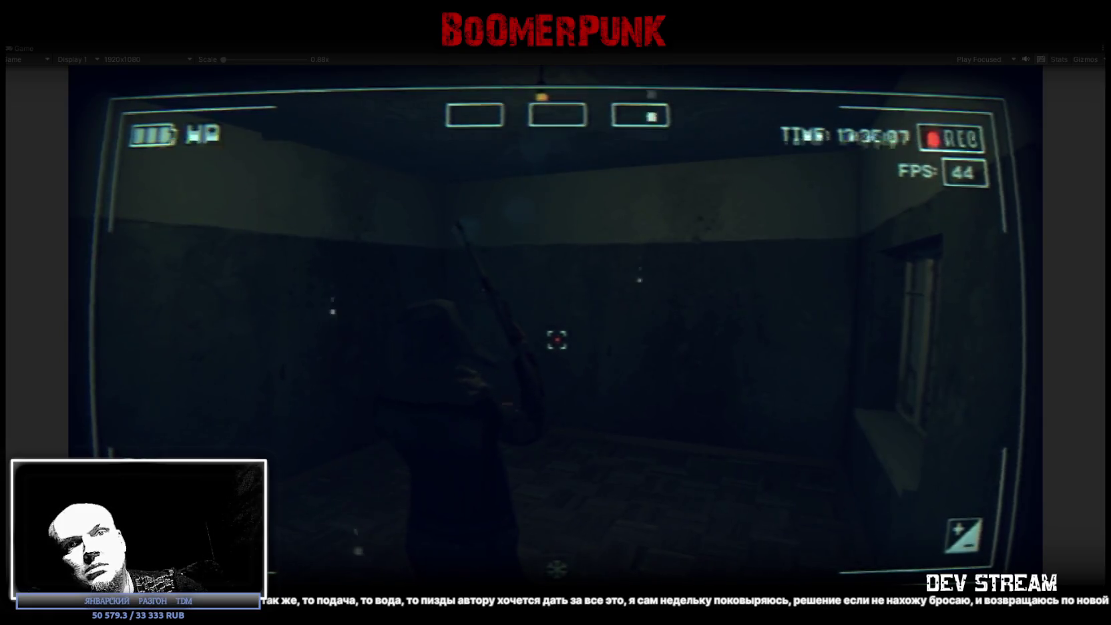
left_click(557, 340)
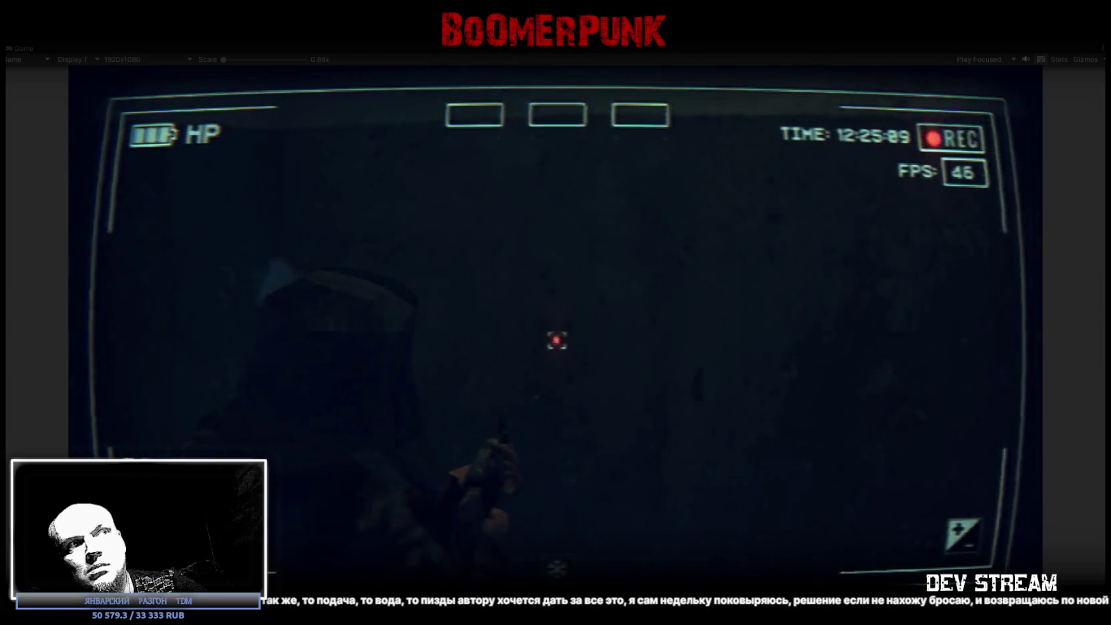
left_click(557, 341)
left_click(557, 341)
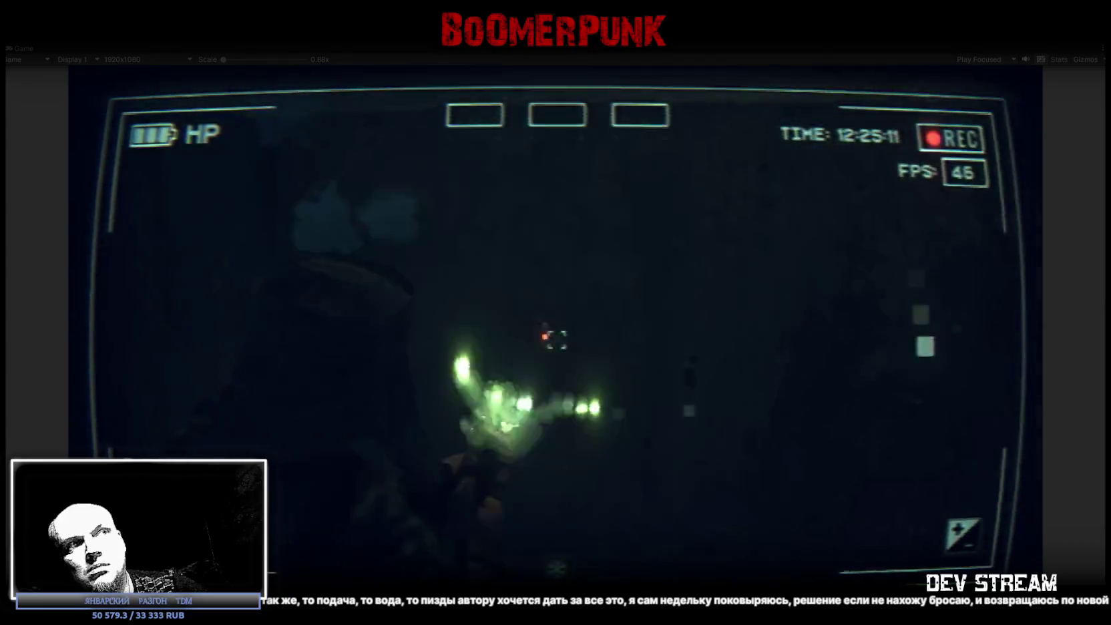
left_click(557, 340)
left_click(557, 339)
left_click(557, 339)
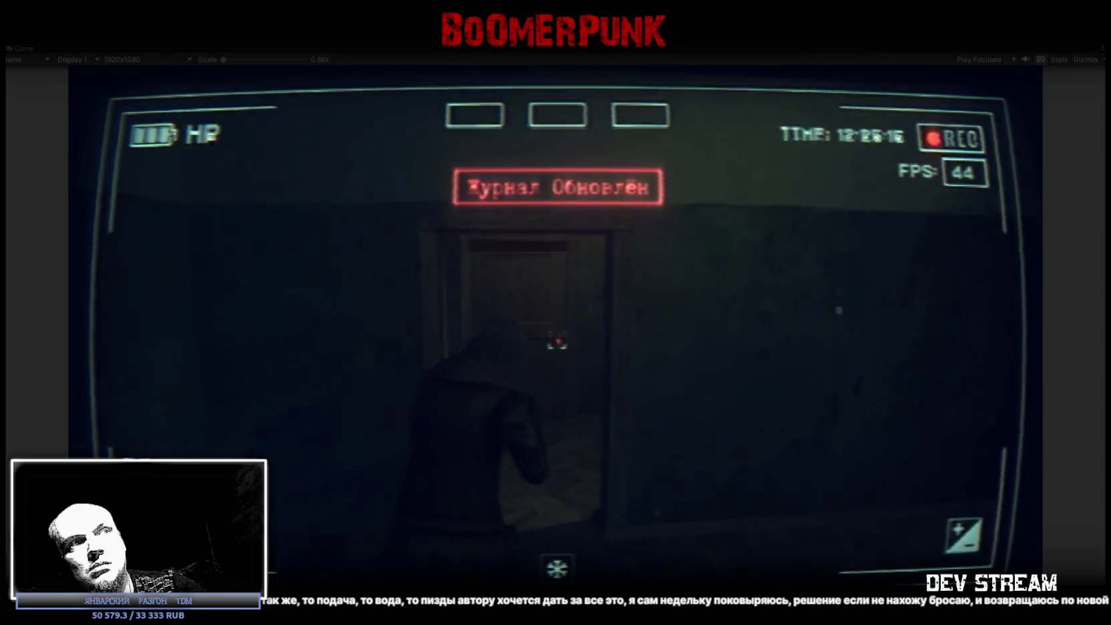
Walk through the doorway and fire the rifle down the corridor
key("w")
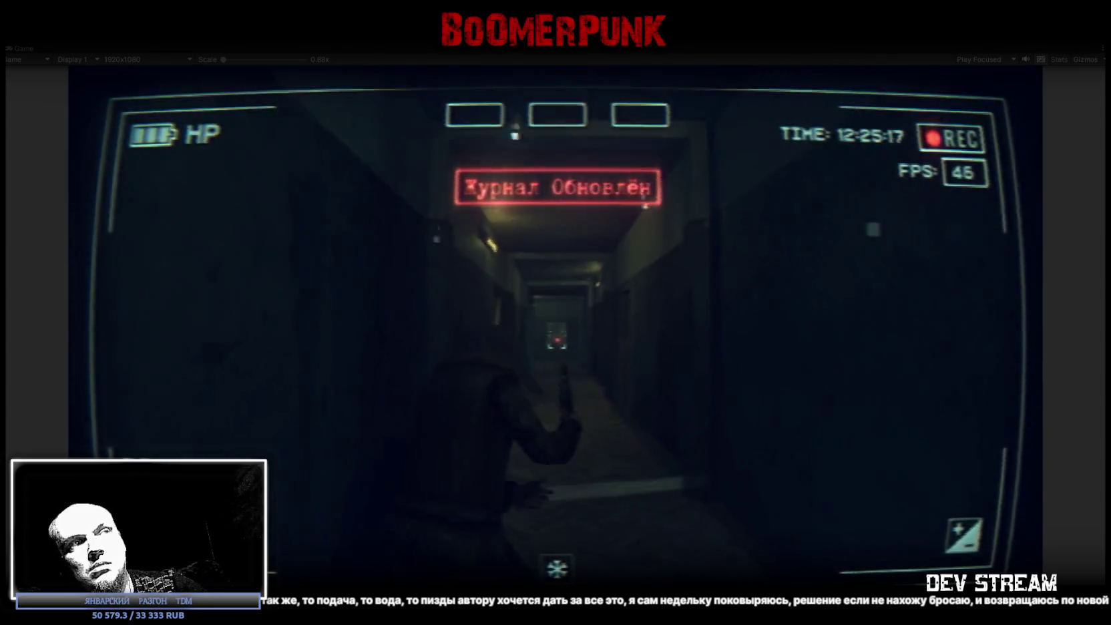
left_click(557, 341)
left_click(557, 340)
left_click(557, 341)
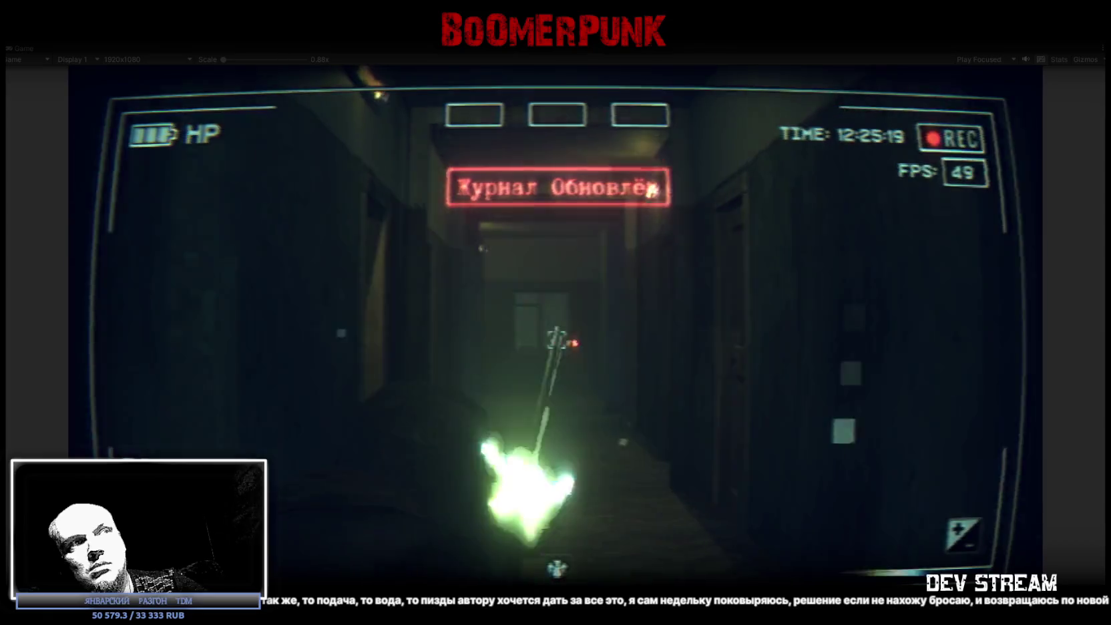
left_click(557, 341)
left_click(557, 340)
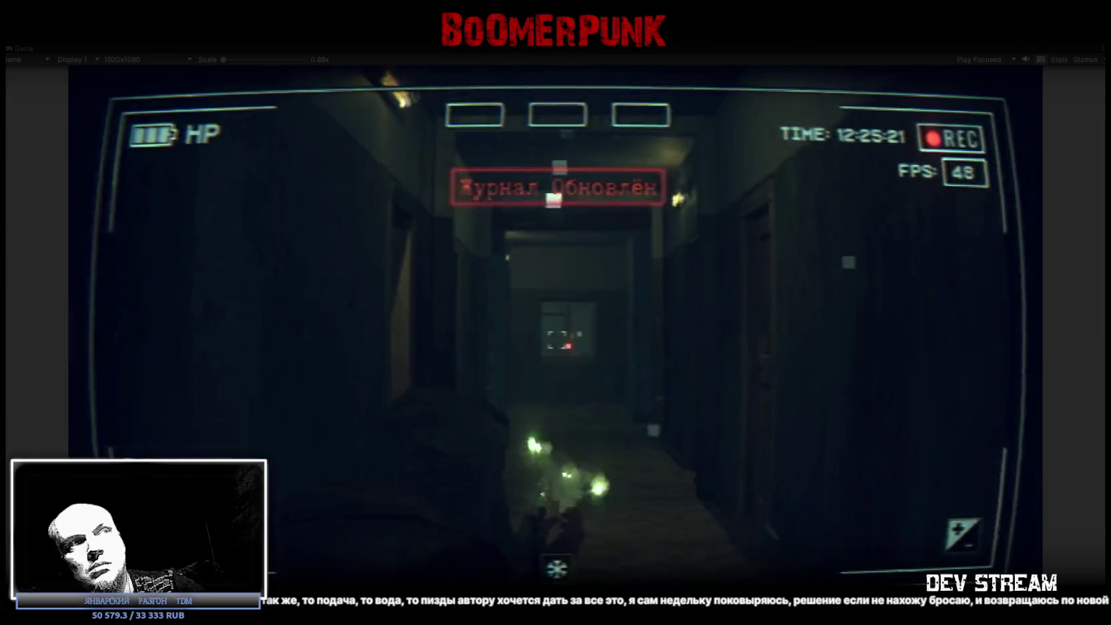
left_click(557, 340)
left_click(557, 340)
Check the inventory again, walk further down the corridor, then restore the editor layout
key("Tab")
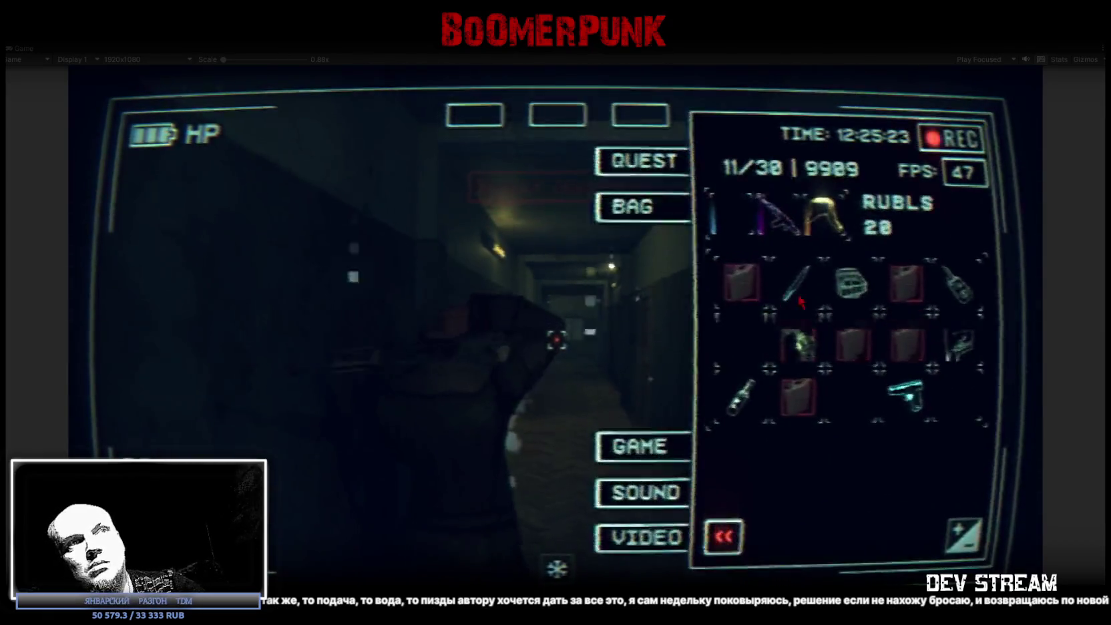
key("Tab")
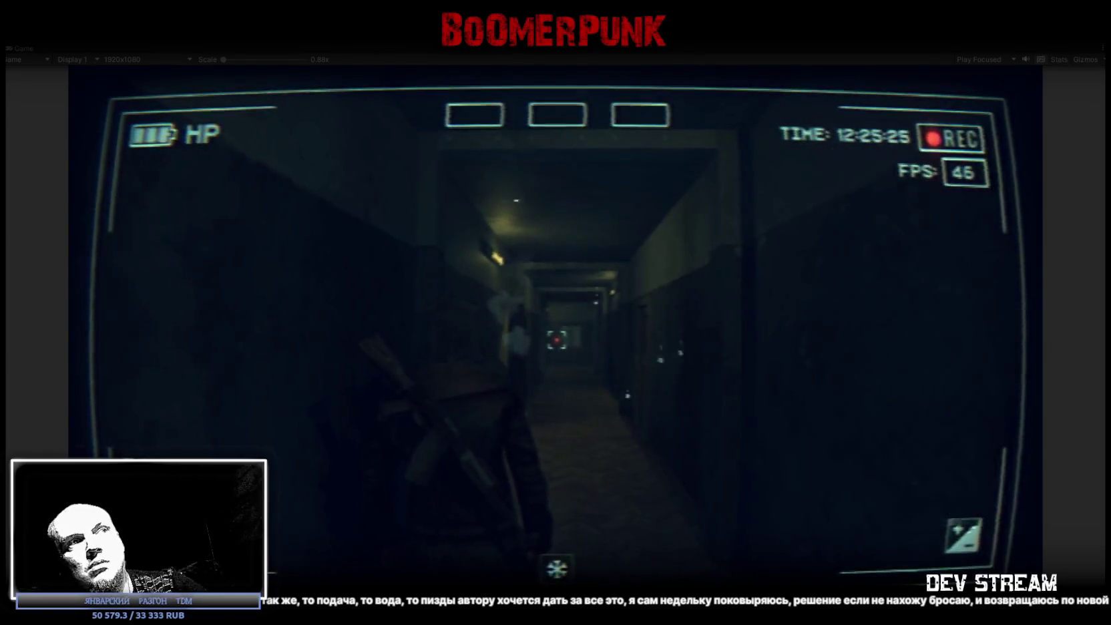
key("w")
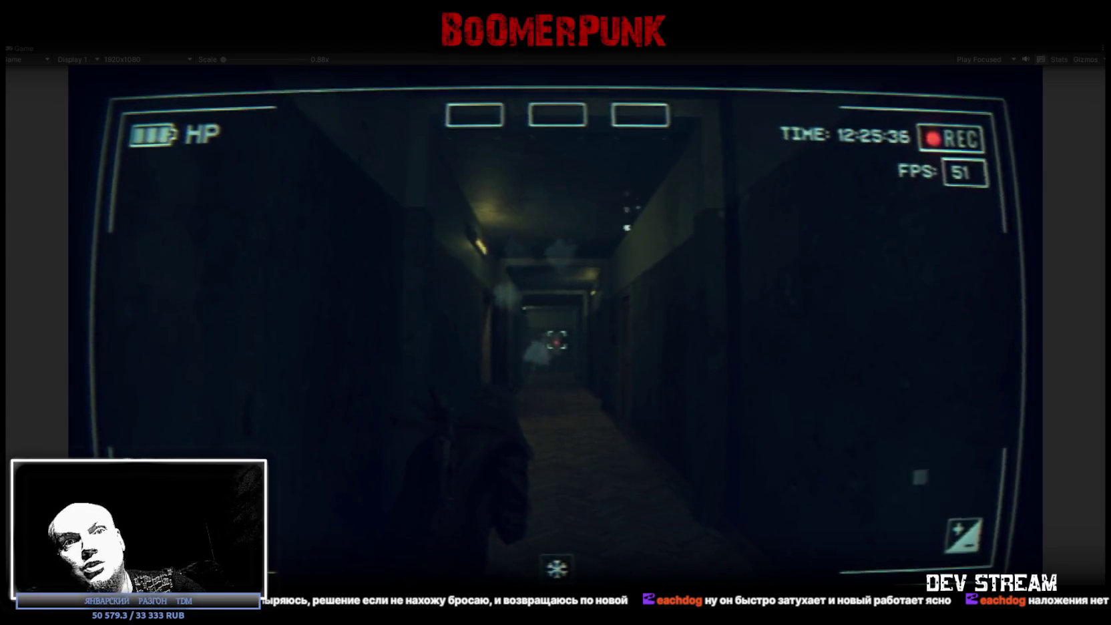
double_click(26, 47)
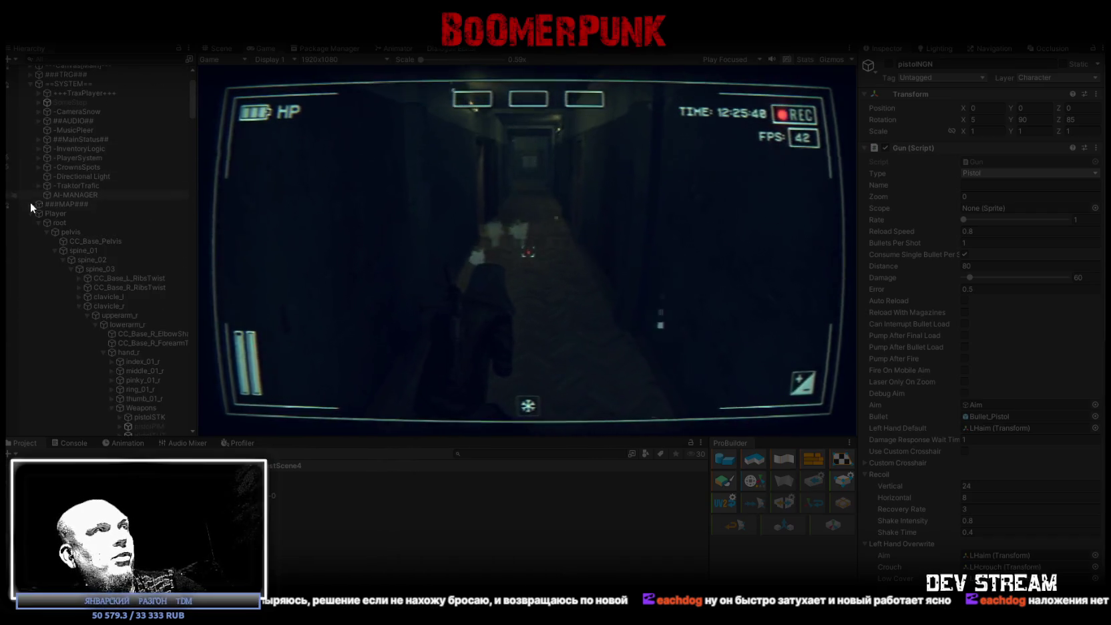
Inspect a spawned TDMShellKalak(Clone) shell in the Hierarchy, then stop Play Mode
left_click(34, 210)
left_click(33, 88)
scroll(106, 259, "down", 20)
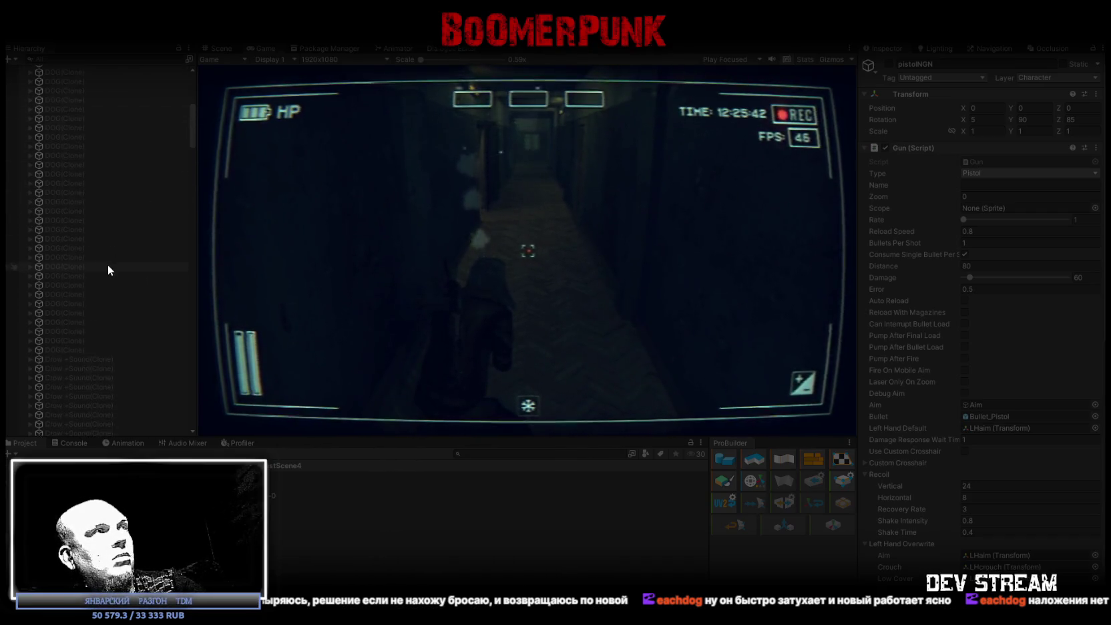
scroll(106, 256, "down", 5)
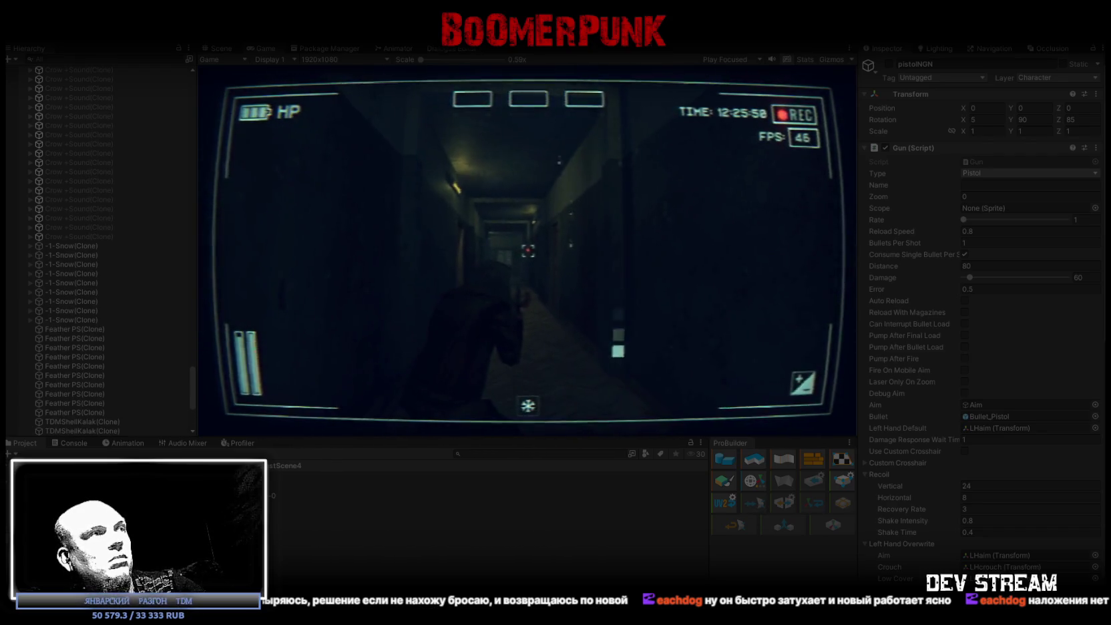
scroll(52, 365, "down", 5)
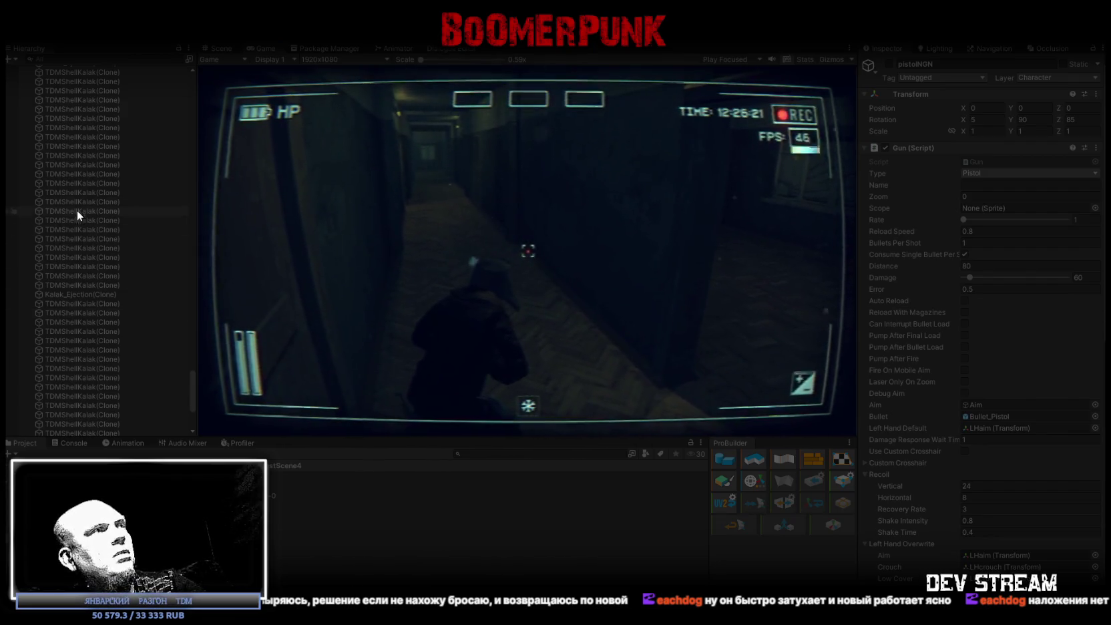
left_click(82, 239)
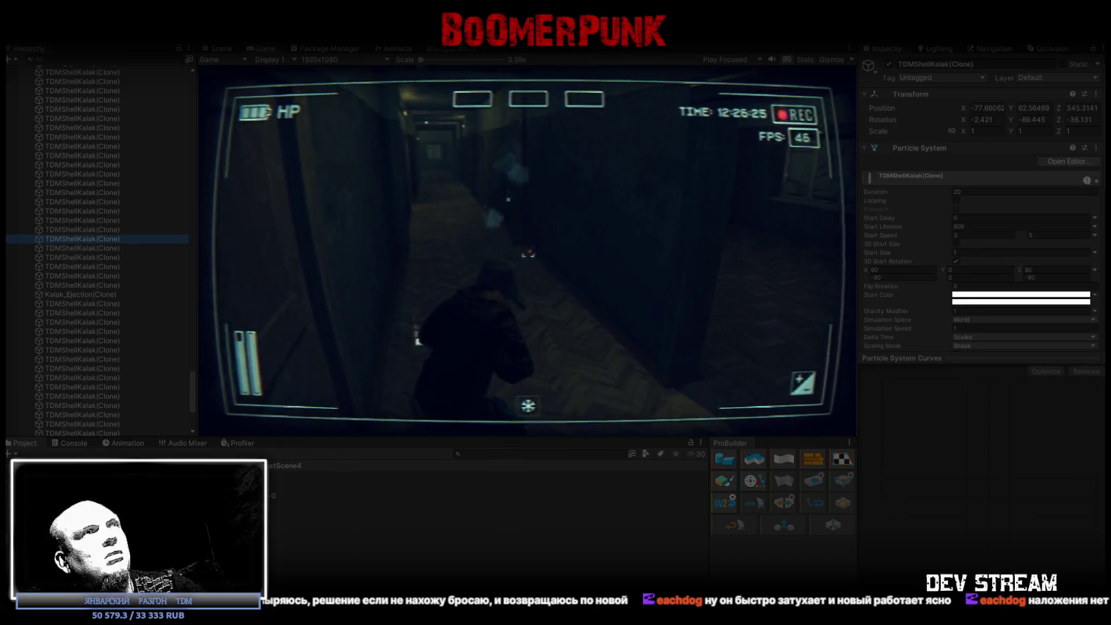
left_click(671, 266)
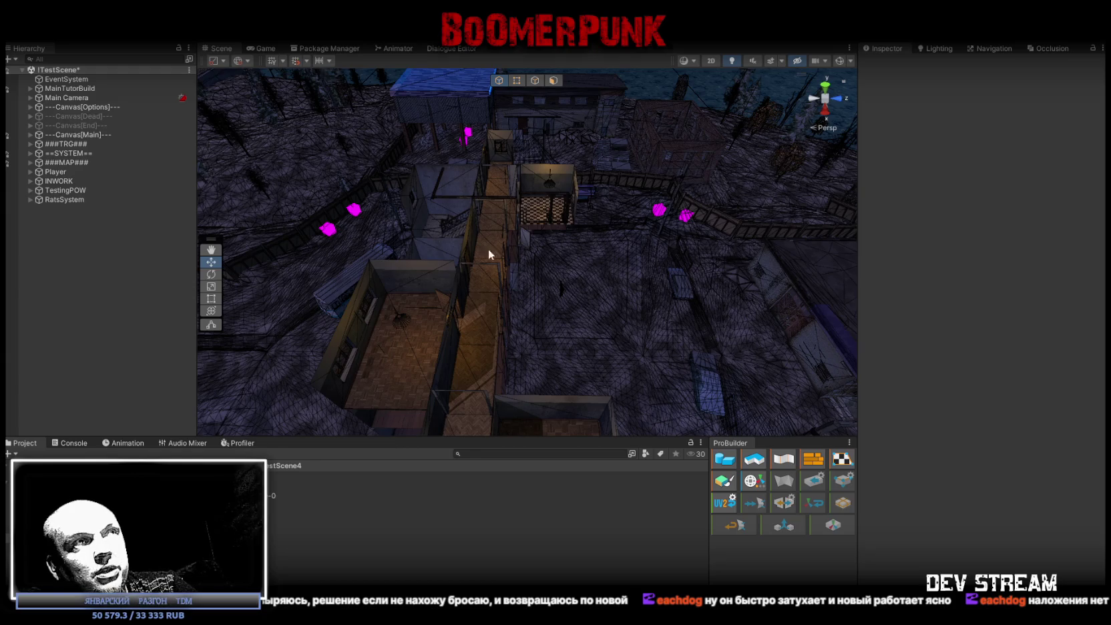
Select the TopLamp1 ceiling lamp and frame it from a flatter angle
mouse_move(628, 267)
left_mouse_down()
mouse_move(761, 265)
mouse_move(593, 156)
mouse_move(541, 193)
mouse_move(656, 165)
mouse_move(509, 335)
mouse_move(536, 330)
mouse_move(611, 223)
mouse_move(660, 248)
mouse_move(550, 265)
mouse_move(608, 293)
mouse_move(798, 310)
mouse_move(914, 291)
mouse_move(784, 282)
mouse_move(579, 291)
left_mouse_up()
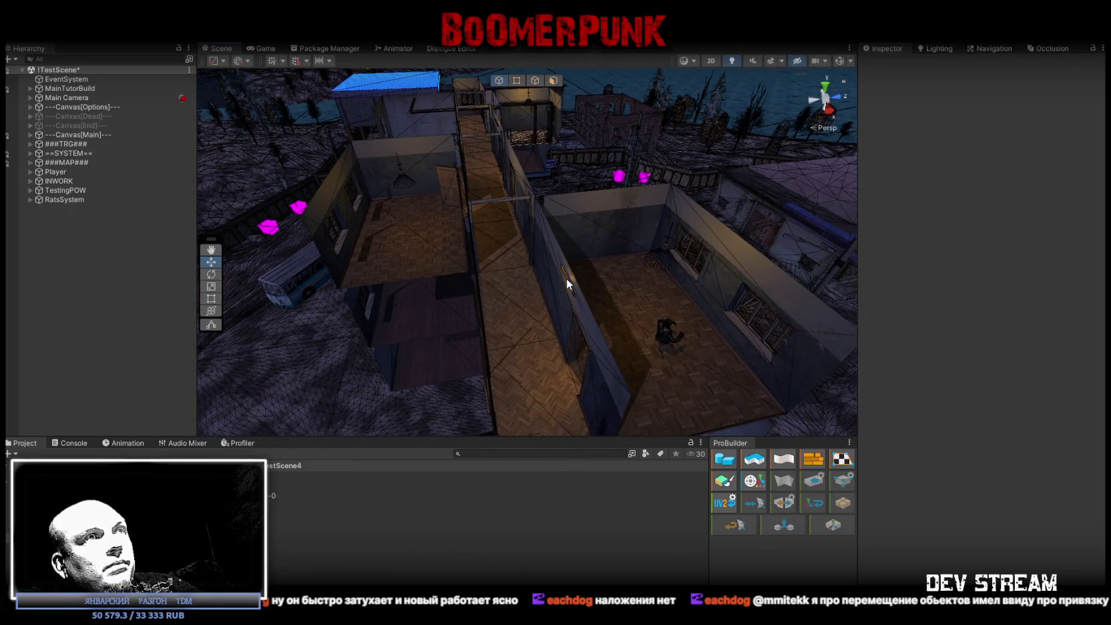
left_click(571, 276)
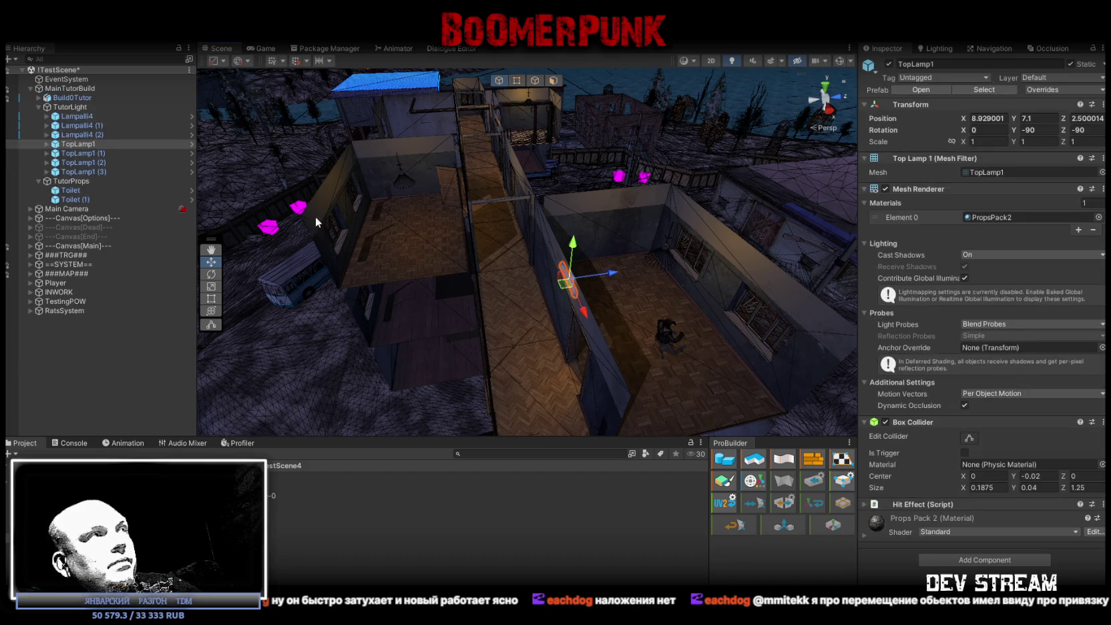
double_click(99, 144)
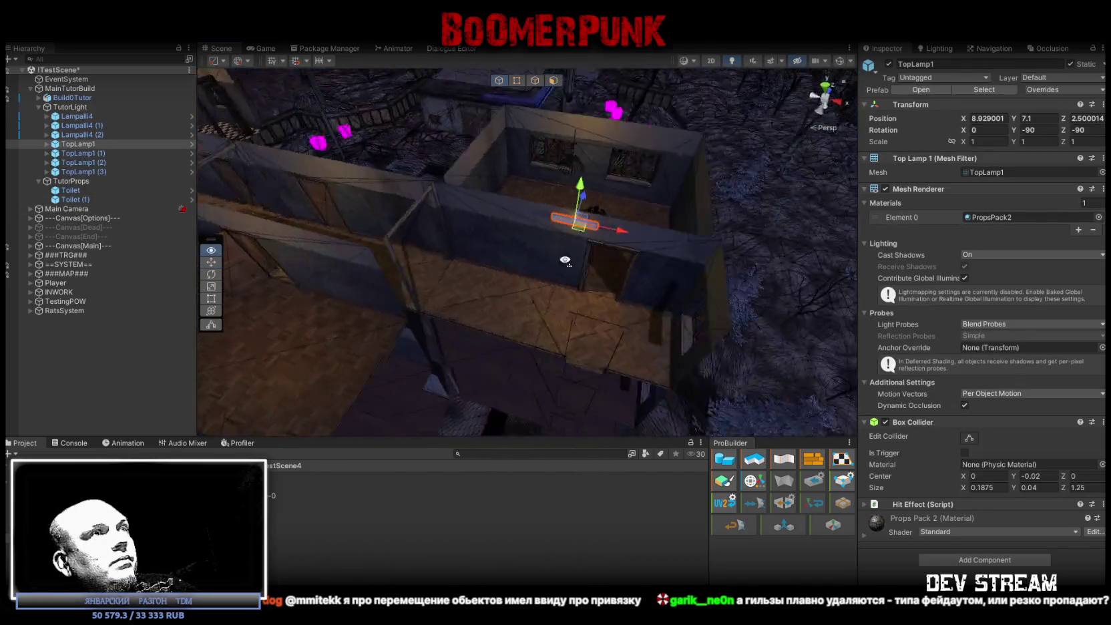
mouse_move(560, 264)
left_mouse_down()
mouse_move(591, 232)
mouse_move(576, 176)
mouse_move(411, 196)
mouse_move(541, 256)
mouse_move(657, 228)
mouse_move(731, 187)
mouse_move(535, 207)
mouse_move(401, 200)
left_mouse_up()
Select all four TopLamp1 lamps and set their X rotation to 0
left_click(78, 172, "shift")
left_click_drag(468, 200, 539, 200)
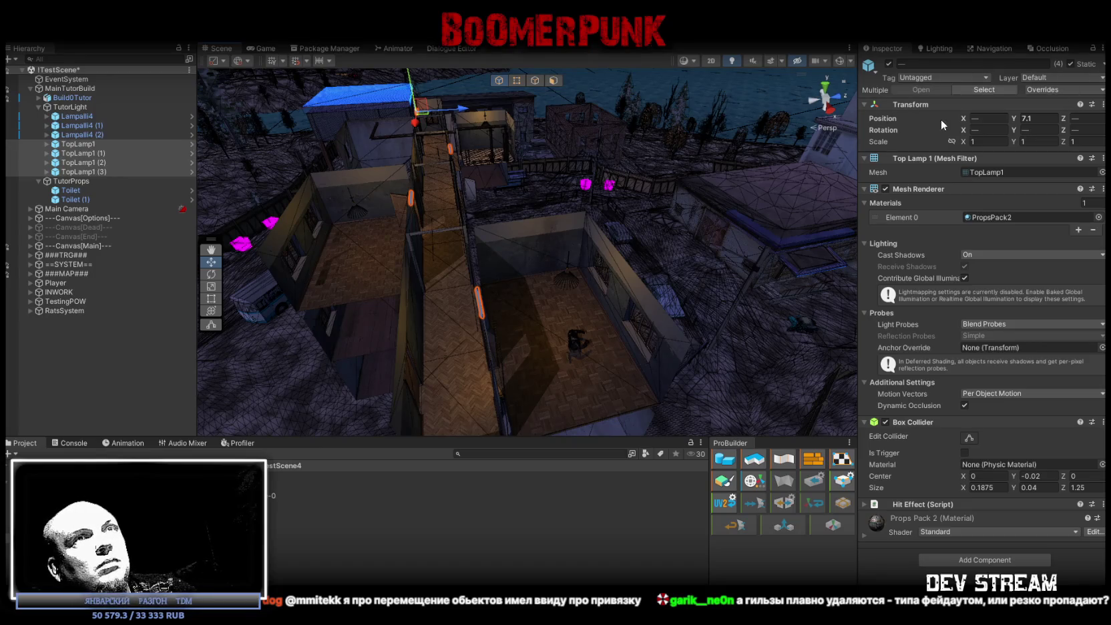
left_click_drag(967, 133, 947, 131)
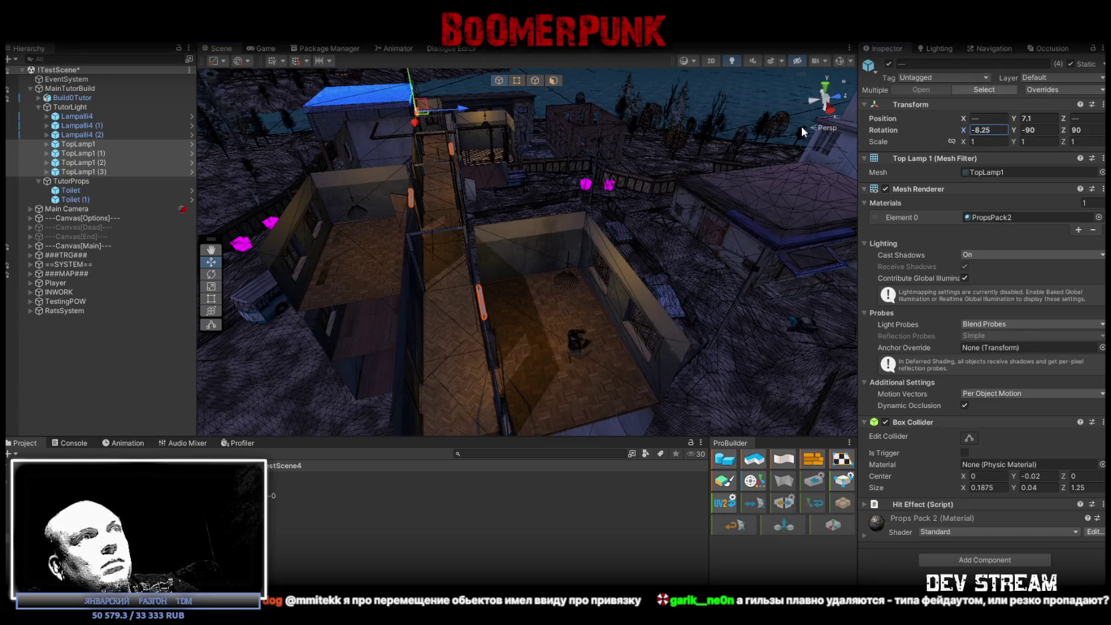
left_click(1027, 128)
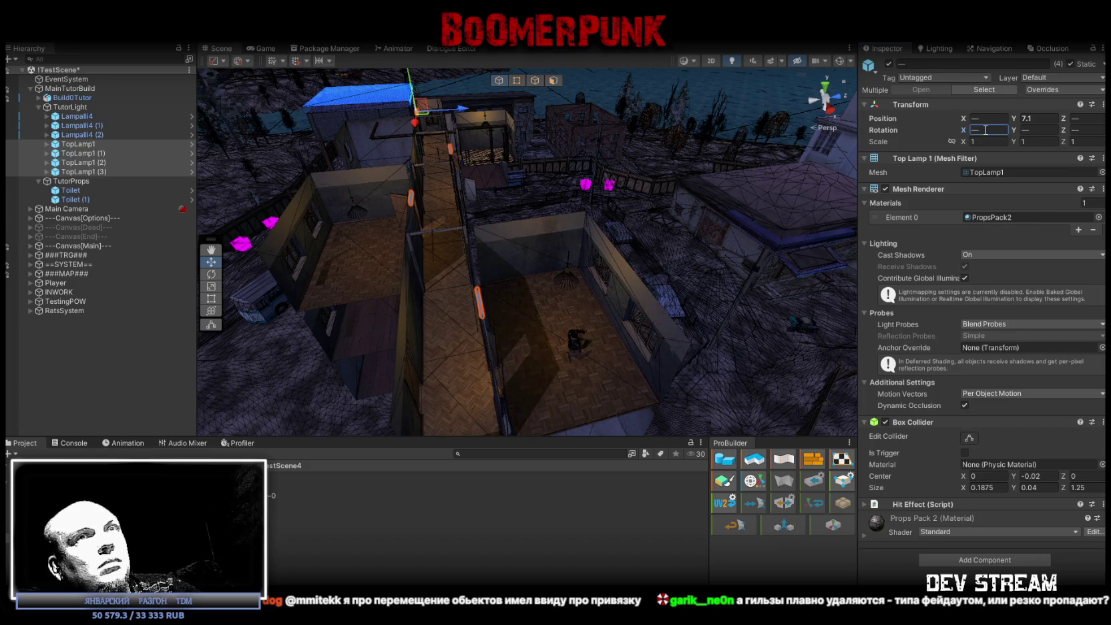
type("90")
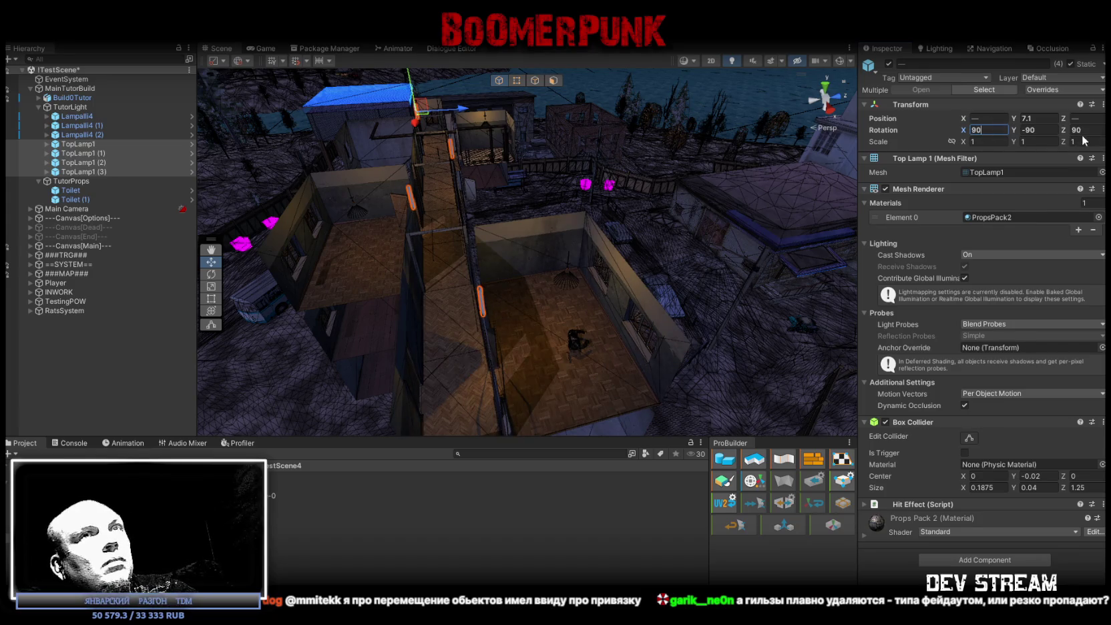
type("0")
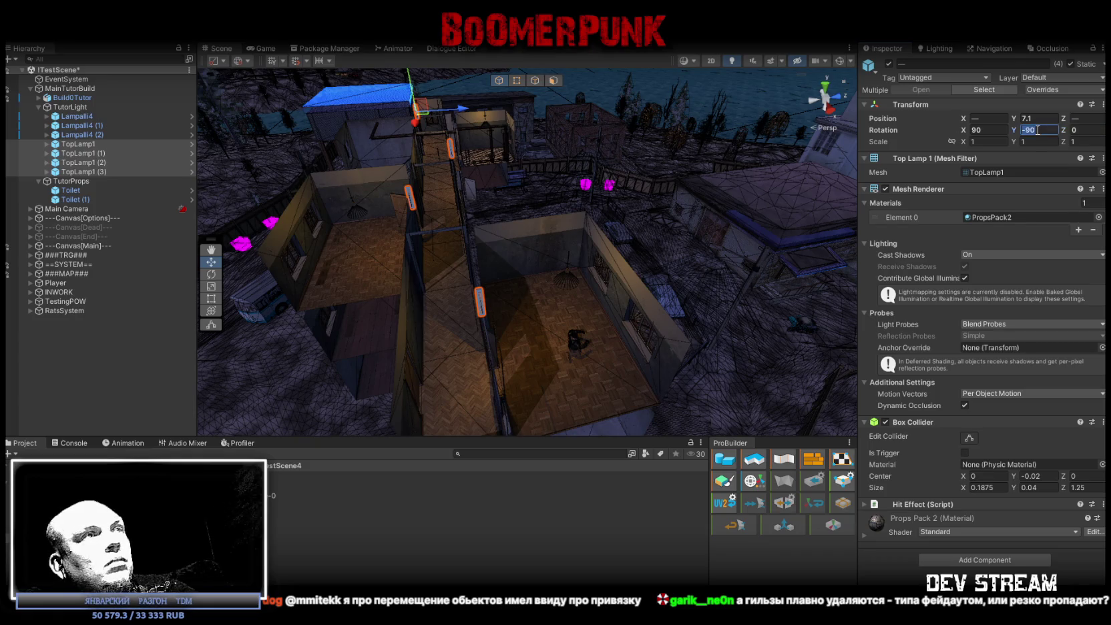
type("0")
left_click(990, 129)
type("0")
Line the four lamps up on one shared Z position, checking from top-down and oblique views
left_click_drag(527, 241, 549, 203)
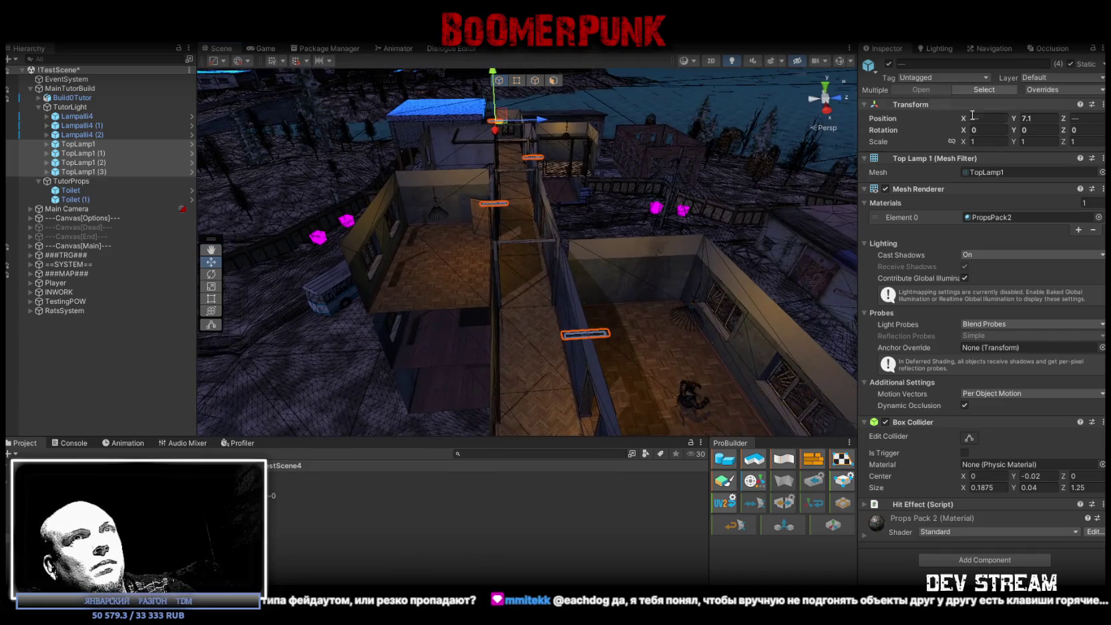
left_click_drag(965, 120, 956, 122)
key("ctrl+z")
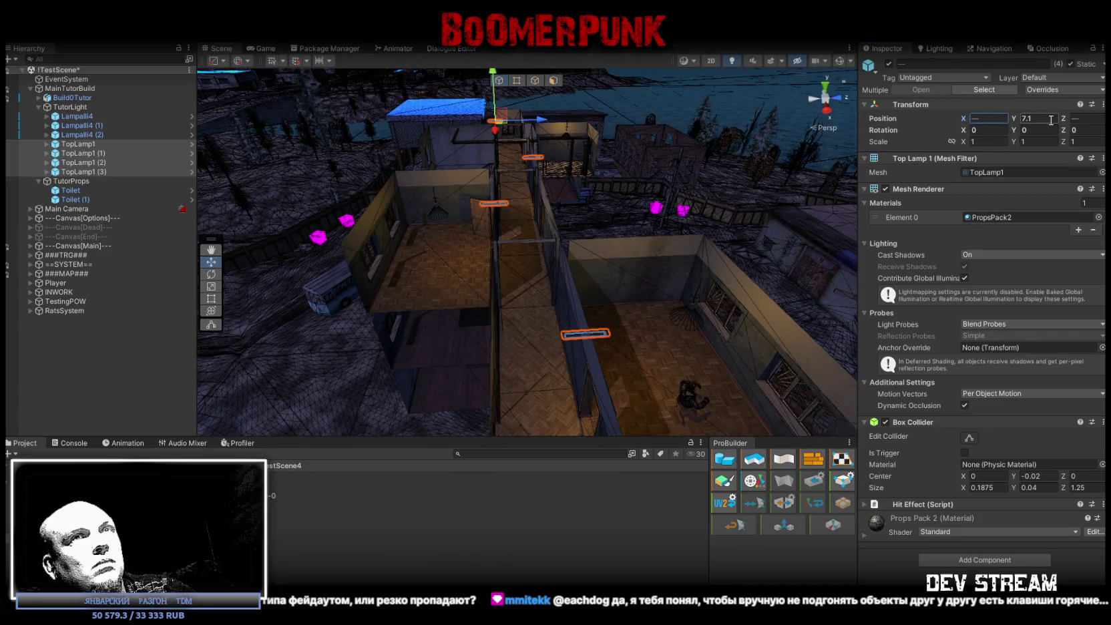
mouse_move(1065, 120)
left_mouse_down()
mouse_move(1042, 116)
mouse_move(1064, 119)
left_mouse_up()
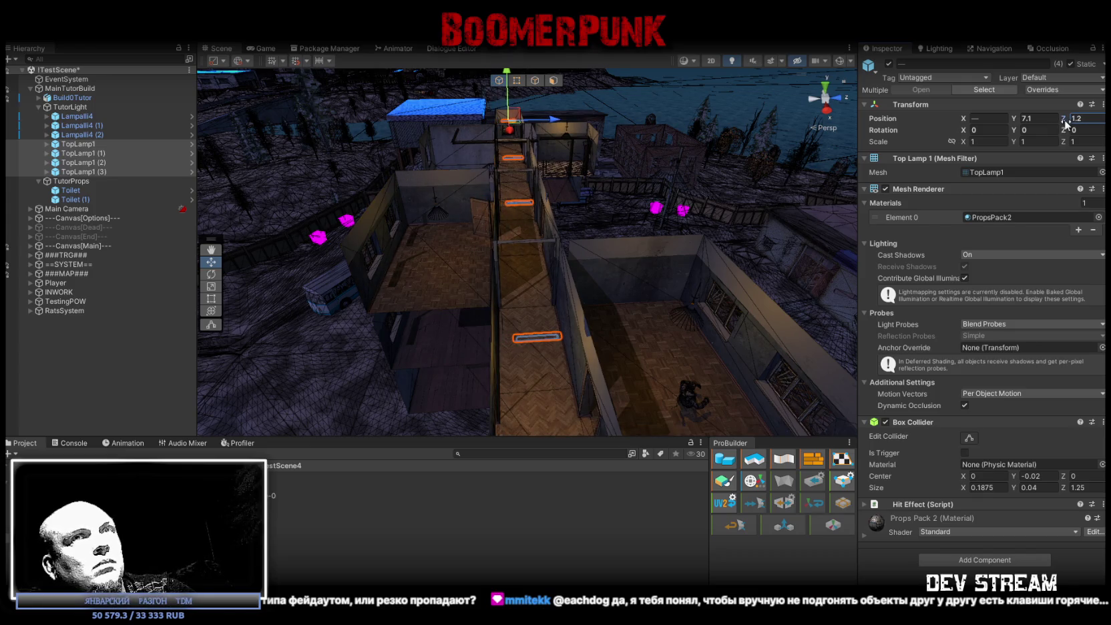
left_click_drag(649, 159, 644, 256)
mouse_move(788, 174)
left_mouse_down()
mouse_move(698, 65)
mouse_move(613, 211)
mouse_move(602, 181)
mouse_move(880, 225)
mouse_move(862, 228)
left_mouse_up()
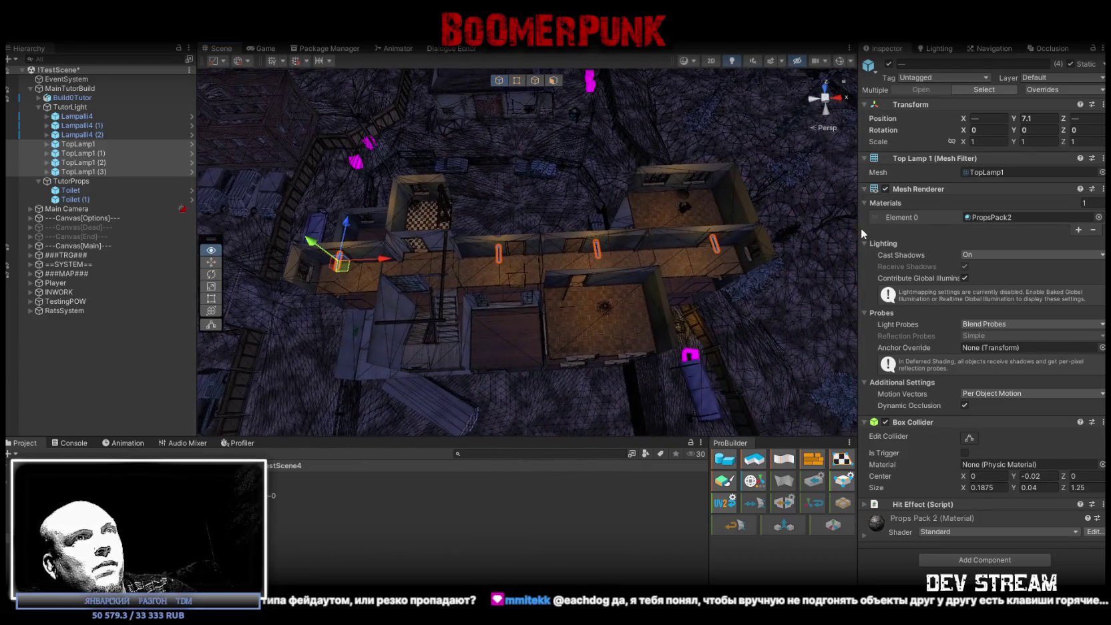
Slide the four lamps along the corridor, pushing TopLamp1 (3) further out to about X -14.3
mouse_move(373, 258)
left_mouse_down()
mouse_move(314, 259)
mouse_move(339, 262)
left_mouse_up()
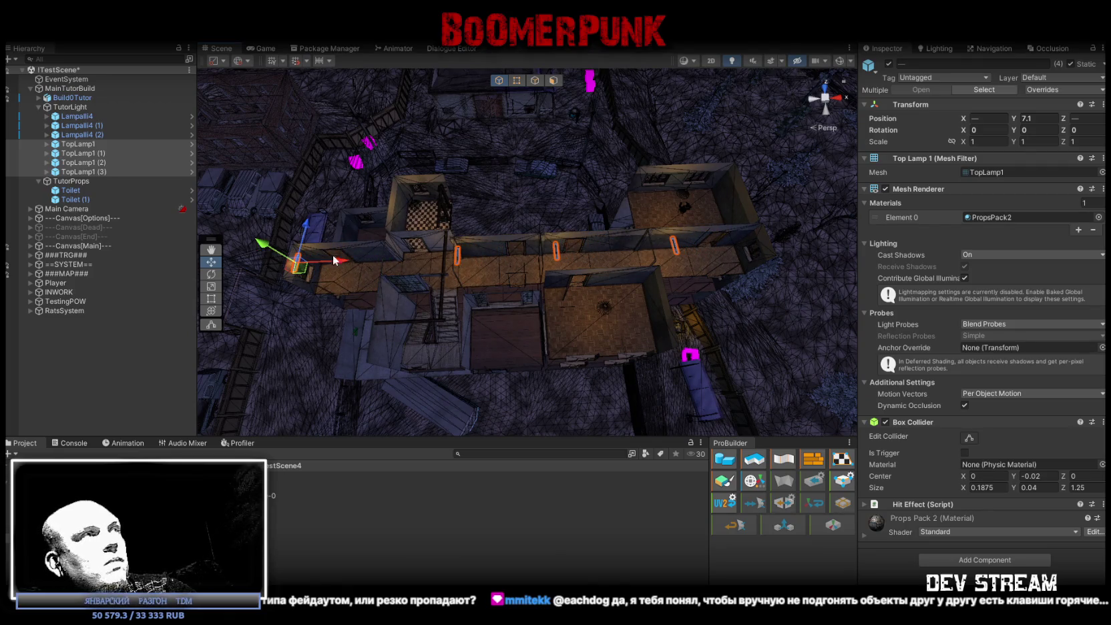
double_click(82, 172)
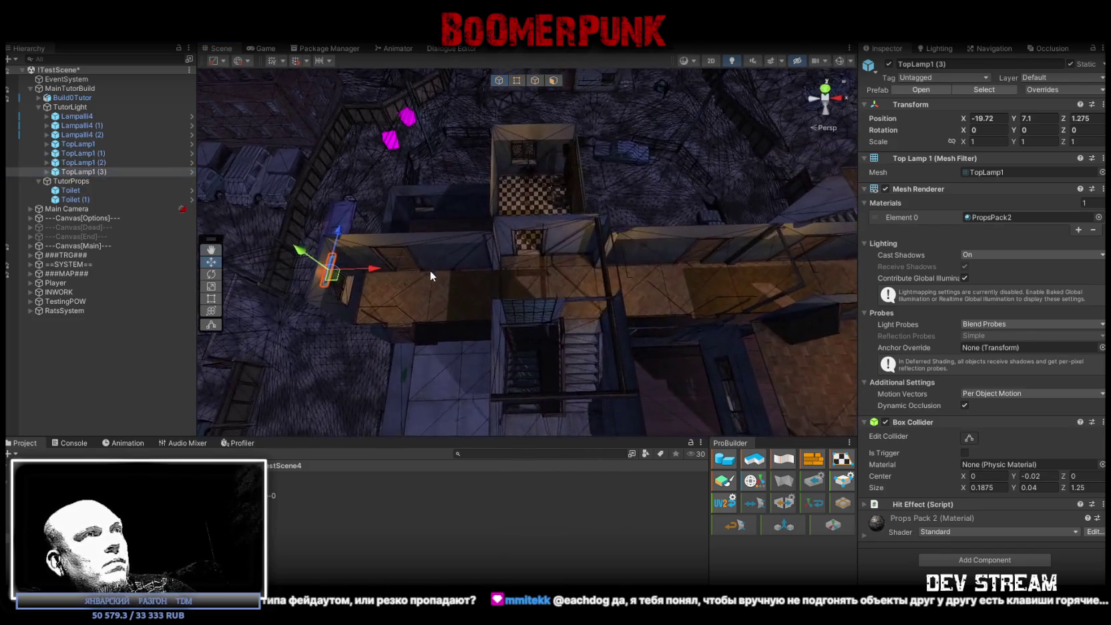
left_click_drag(373, 272, 523, 269)
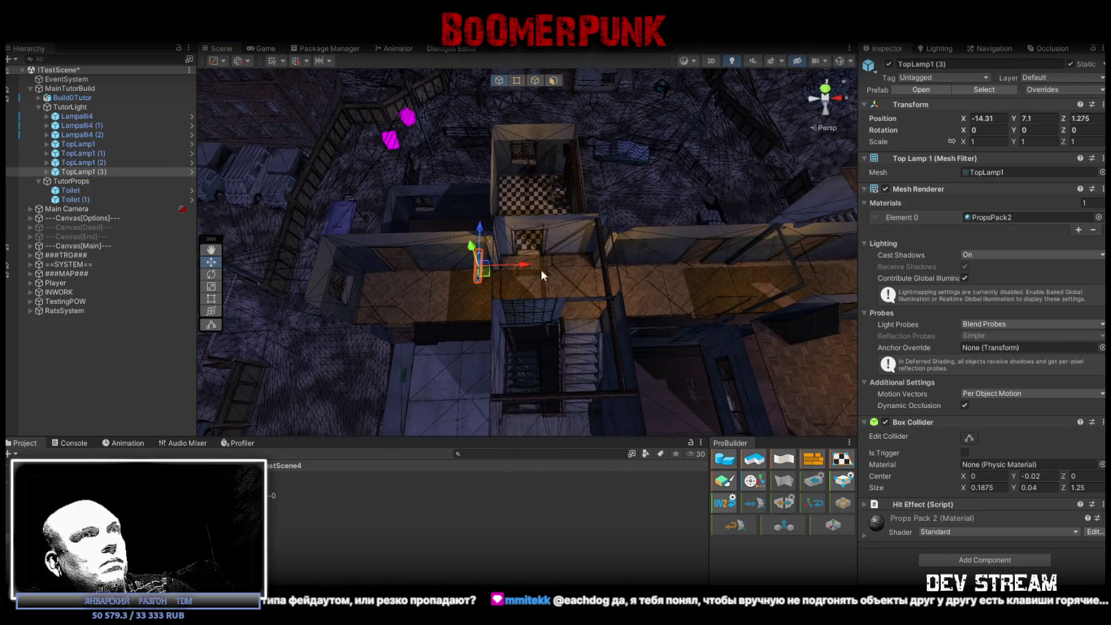
scroll(534, 269, "down", 5)
Frame TopLamp1 (2), (1) and TopLamp1 in turn, nudging TopLamp1 along the corridor
left_click(101, 163)
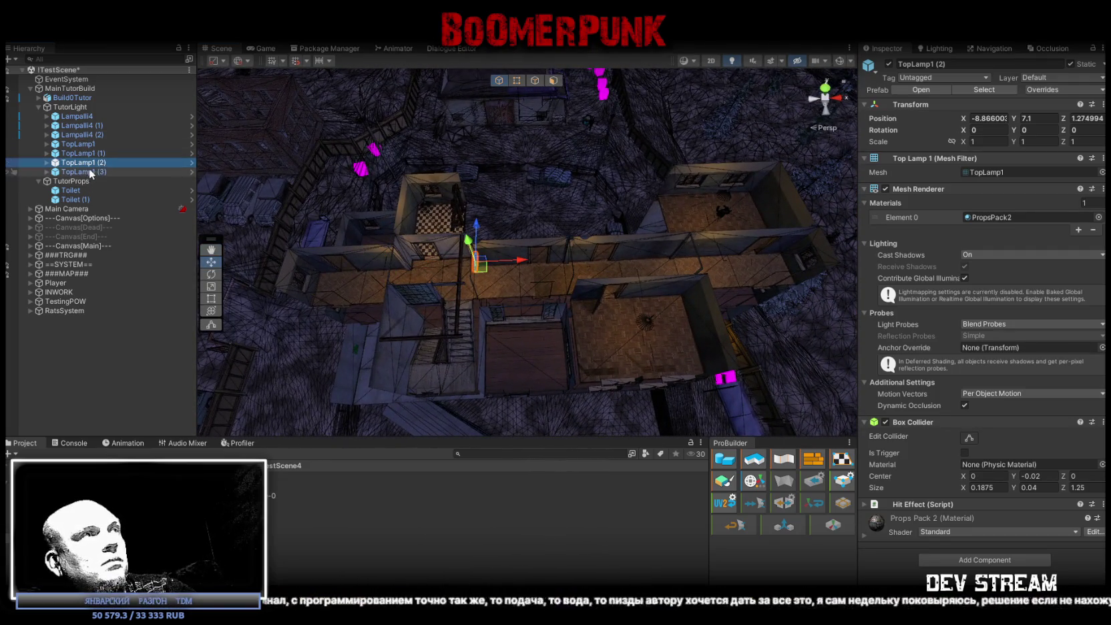
double_click(89, 171)
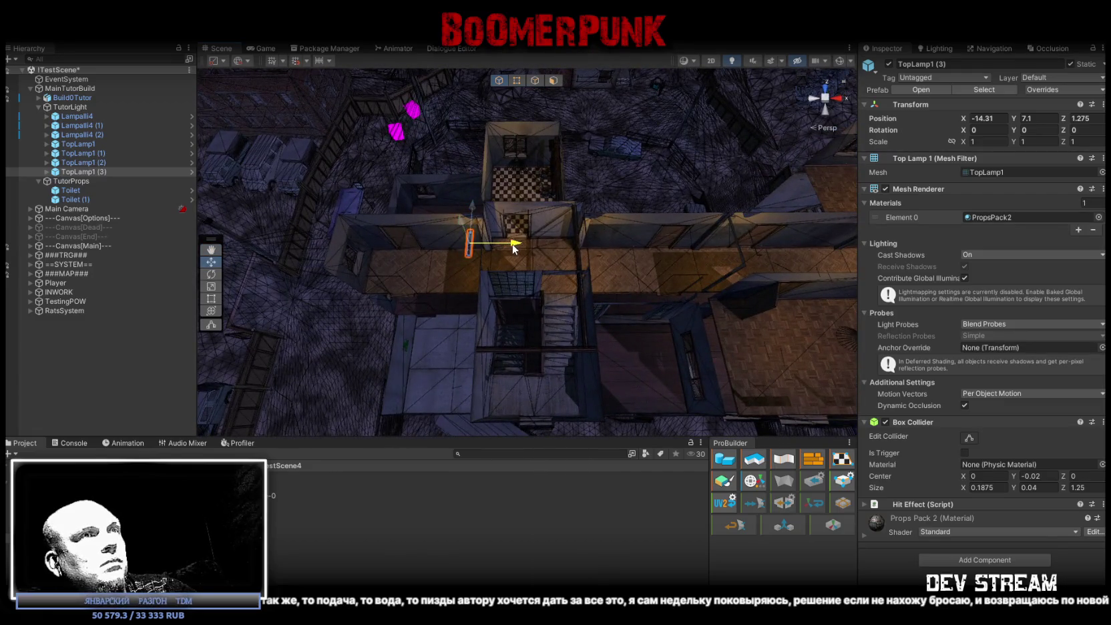
double_click(101, 164)
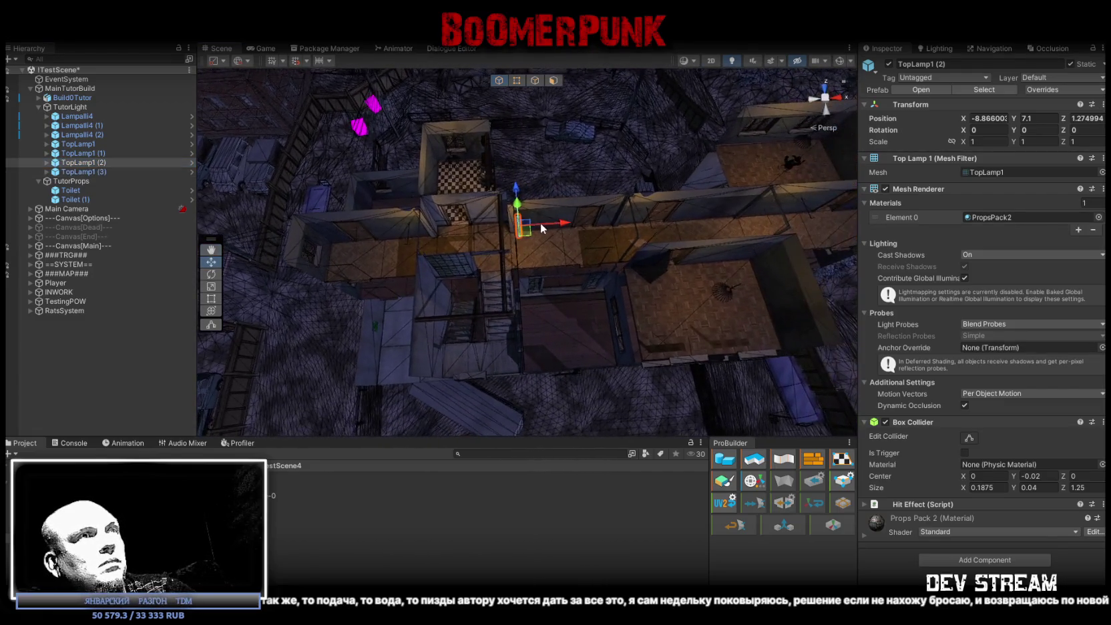
double_click(82, 153)
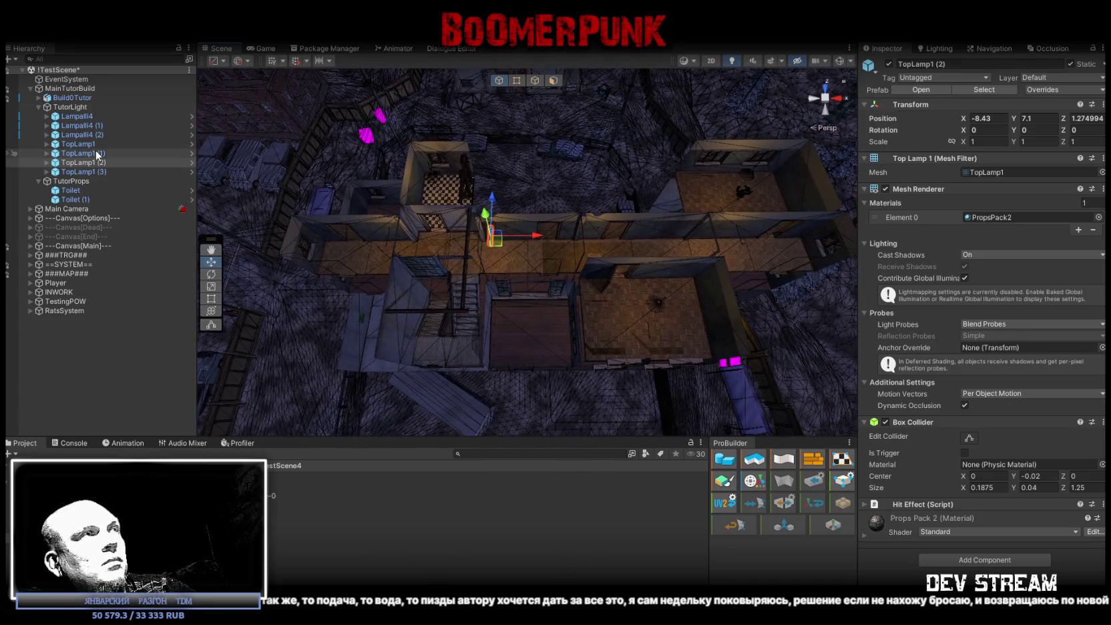
left_click_drag(446, 177, 520, 239)
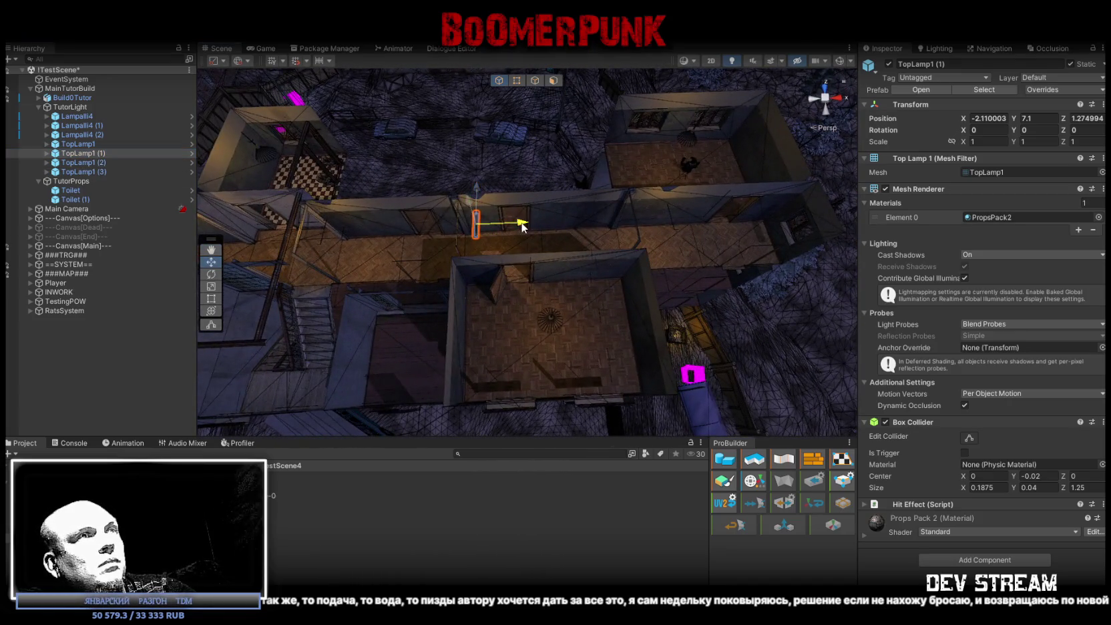
double_click(79, 143)
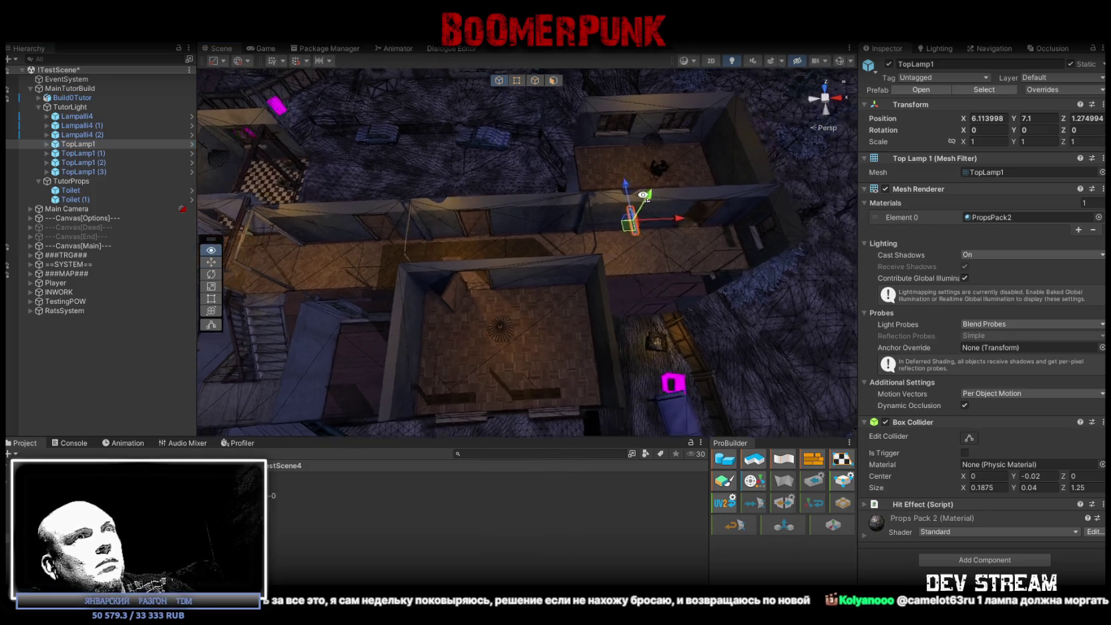
left_click_drag(542, 214, 551, 214)
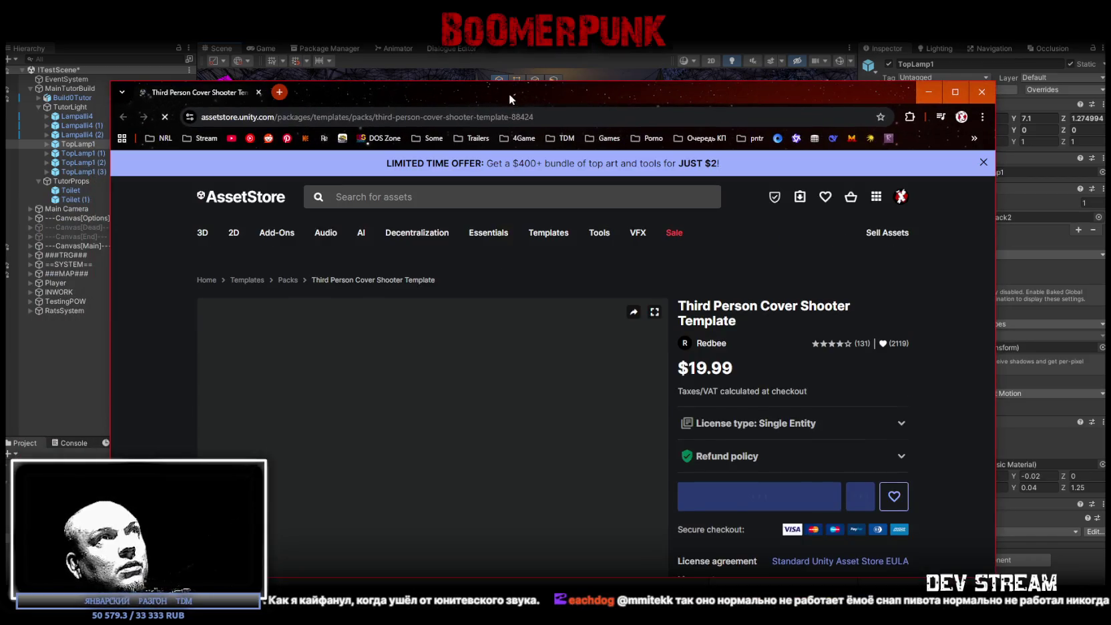
Maximize the browser and watch the Third Person Cover Shooter Template promo video fullscreen
double_click(510, 93)
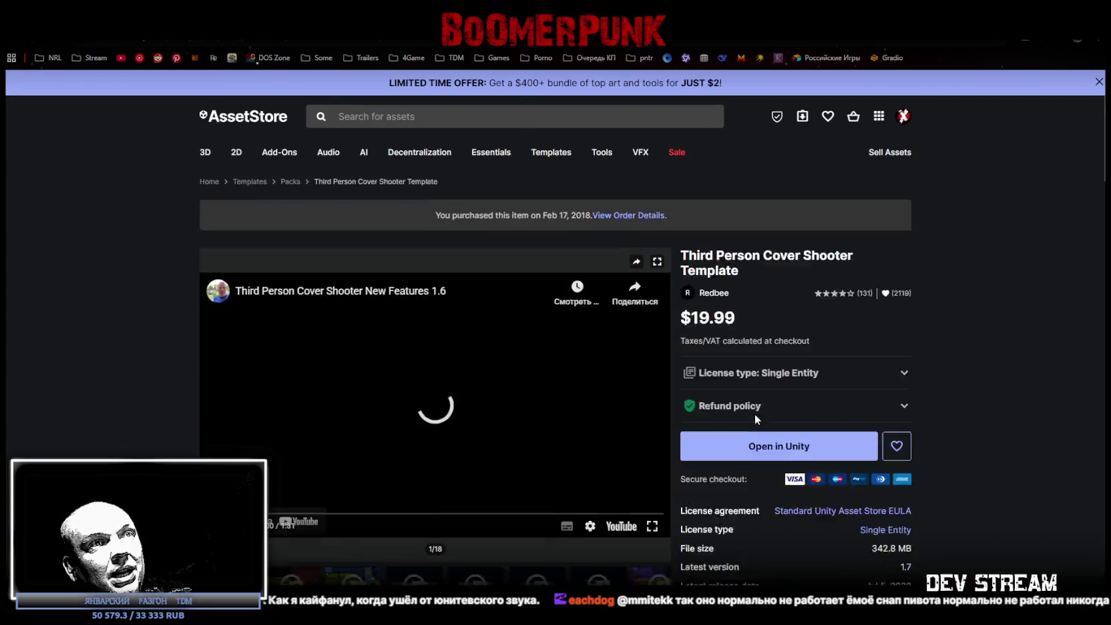
scroll(528, 328, "down", 2)
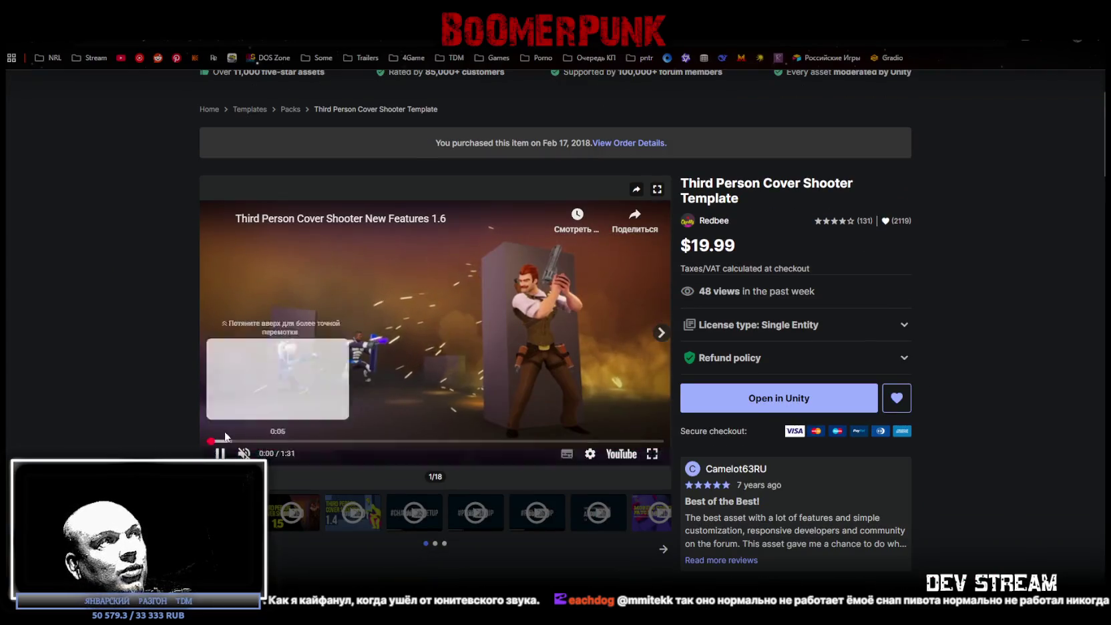
left_click(231, 442)
left_click_drag(233, 446, 245, 442)
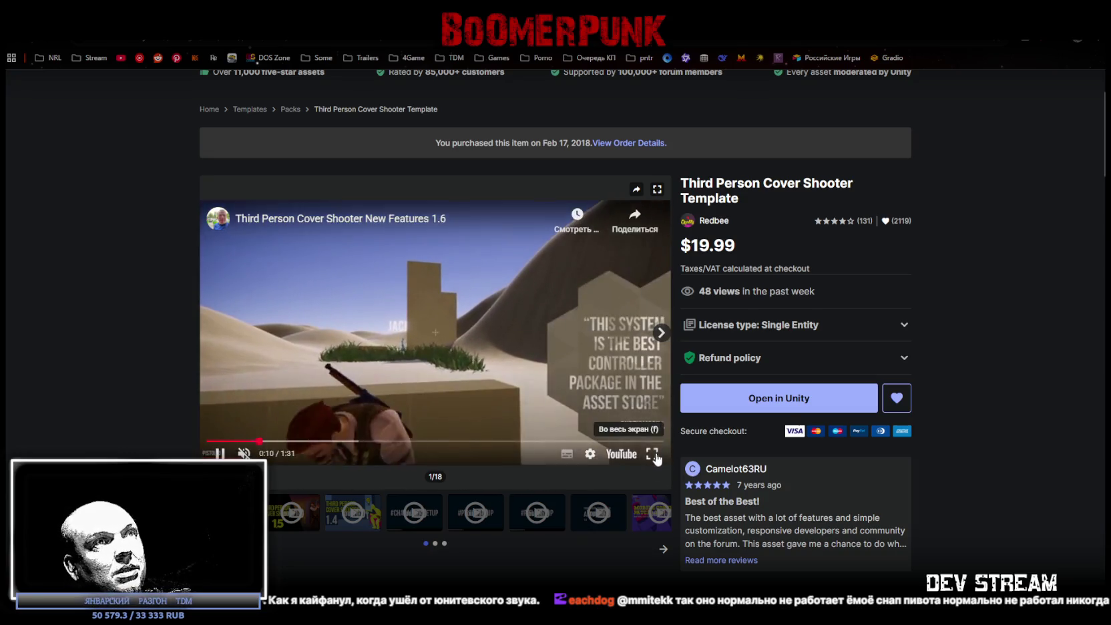
double_click(613, 338)
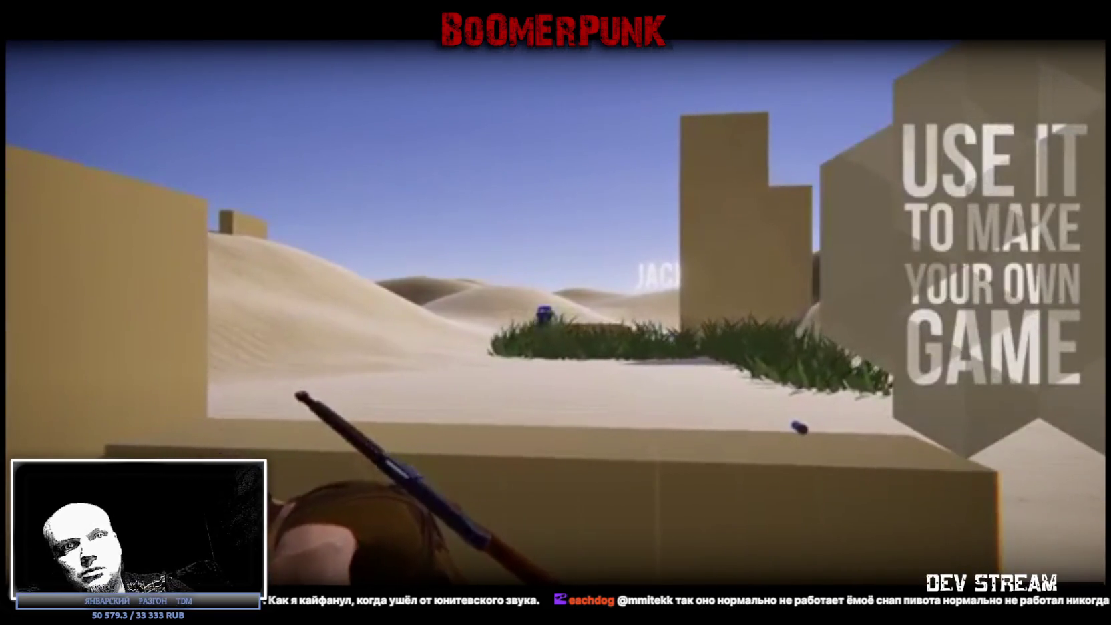
Exit fullscreen, pause the video, and return to the Unity scene
key("Escape")
left_click(261, 399)
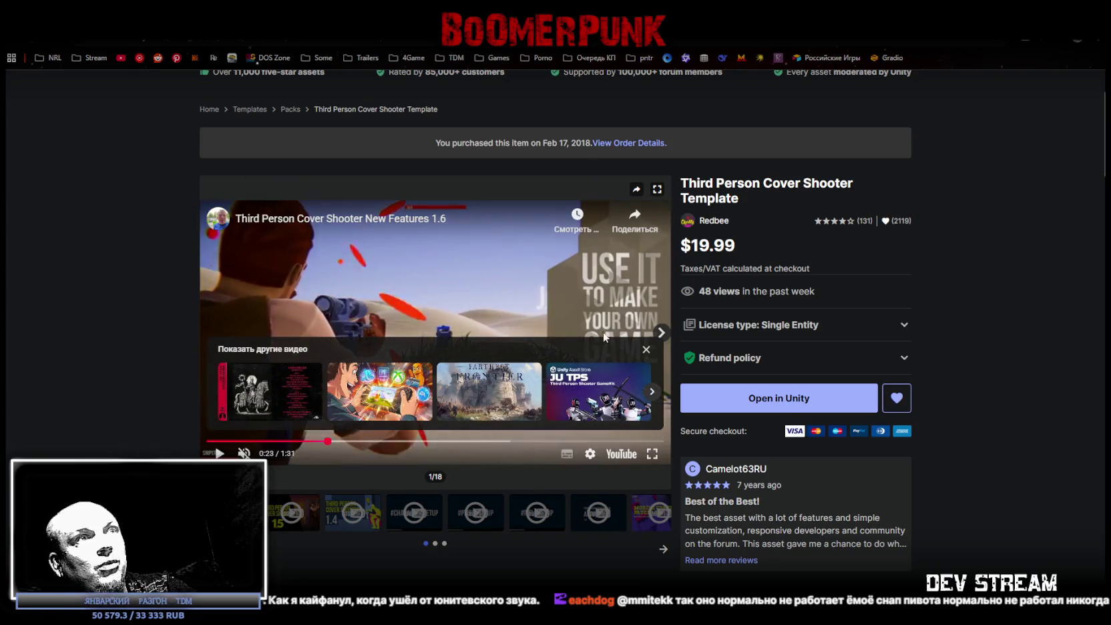
left_click(646, 351)
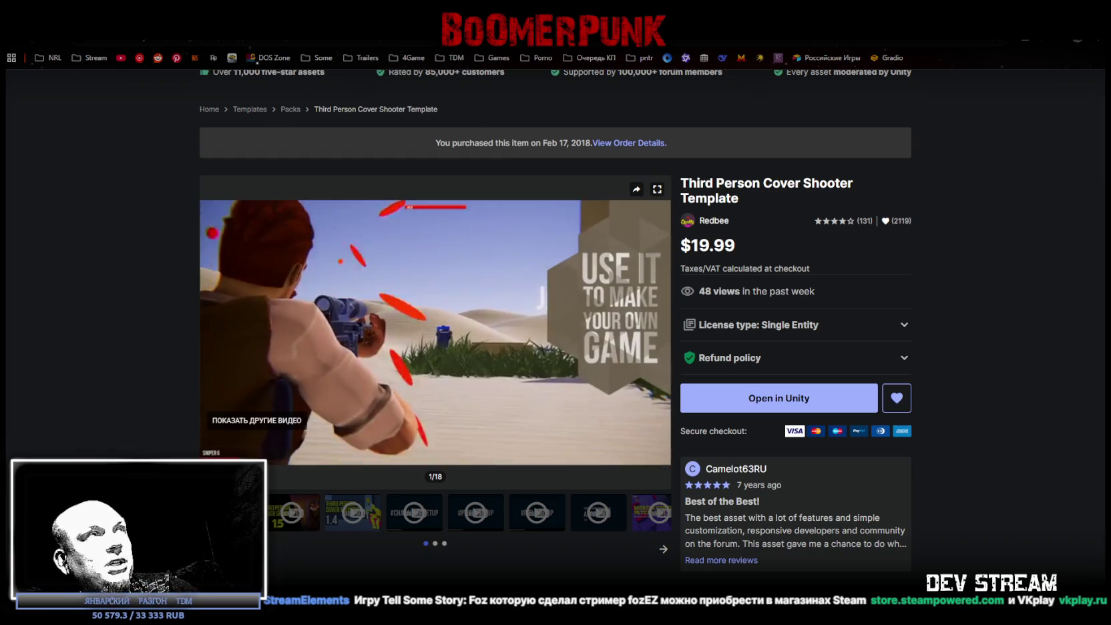
key("alt+Tab")
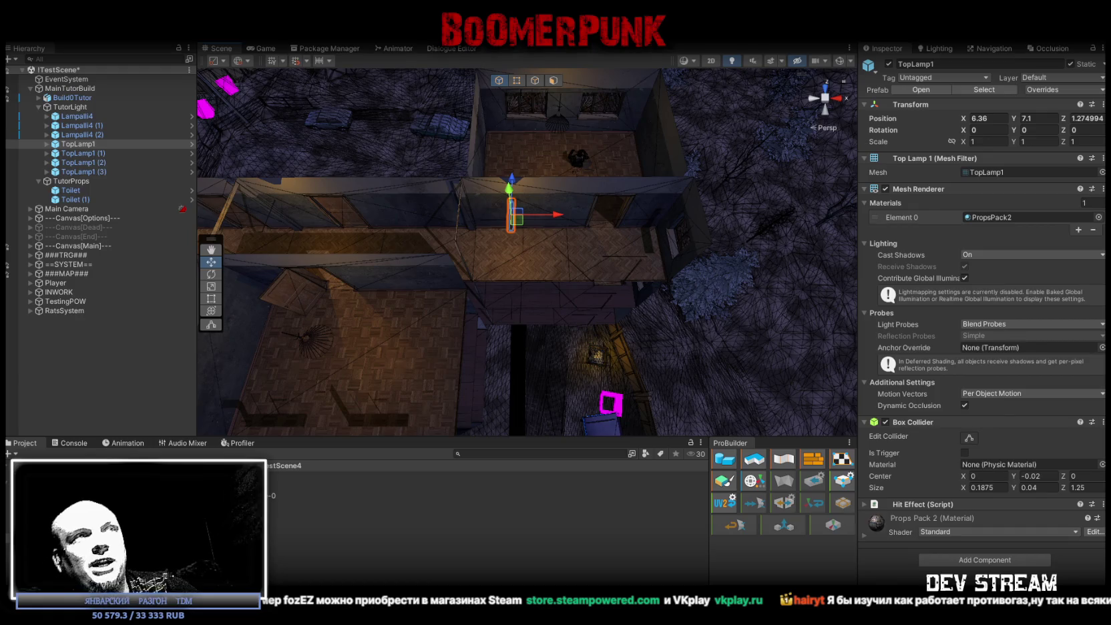
left_click_drag(382, 203, 485, 164)
Duplicate TopLamp1 (3) as TopLamp1 (4) and move it over the stairwell to X -9.895, Y 6.416
double_click(130, 171)
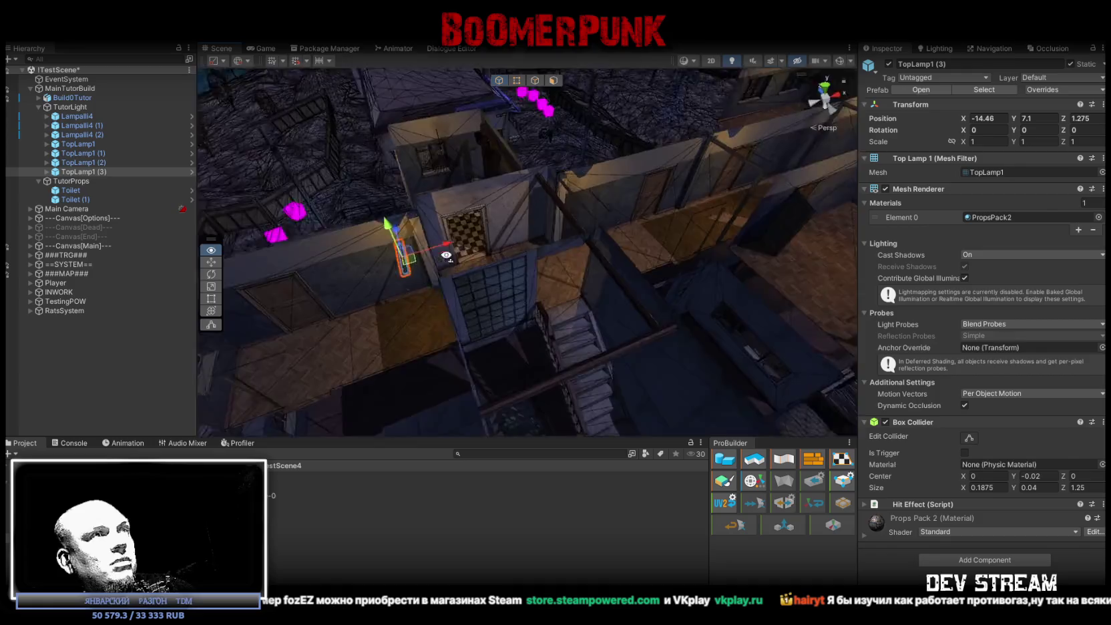
key("ctrl+d")
mouse_move(373, 354)
left_mouse_down()
mouse_move(471, 303)
mouse_move(583, 278)
mouse_move(615, 256)
mouse_move(590, 218)
mouse_move(591, 189)
mouse_move(585, 206)
mouse_move(611, 236)
mouse_move(459, 245)
mouse_move(441, 288)
mouse_move(660, 238)
mouse_move(566, 248)
mouse_move(677, 199)
mouse_move(635, 187)
mouse_move(571, 143)
mouse_move(527, 156)
mouse_move(502, 227)
mouse_move(638, 243)
mouse_move(611, 237)
mouse_move(708, 216)
mouse_move(688, 204)
mouse_move(568, 207)
mouse_move(736, 267)
mouse_move(487, 230)
mouse_move(688, 239)
mouse_move(542, 225)
mouse_move(743, 213)
mouse_move(712, 215)
mouse_move(611, 308)
mouse_move(767, 314)
left_mouse_up()
key("e")
Lower TopLamp1 (4) into place by the stairs and fine-tune its height and depth
key("w")
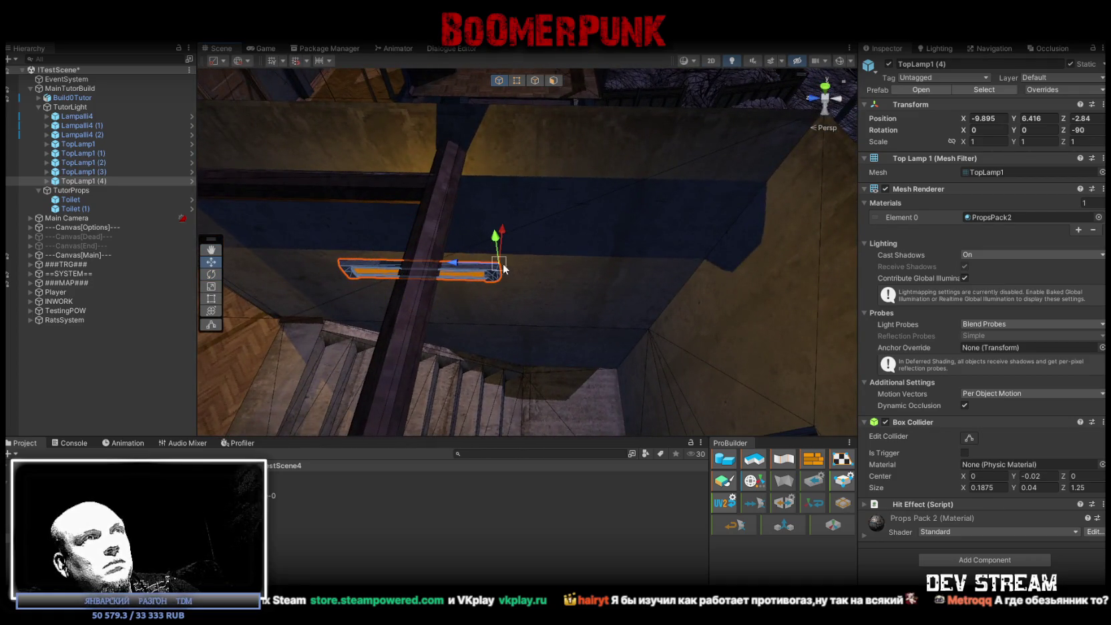
mouse_move(503, 264)
left_mouse_down()
mouse_move(647, 329)
mouse_move(566, 294)
mouse_move(521, 224)
mouse_move(635, 226)
mouse_move(597, 149)
mouse_move(575, 161)
mouse_move(578, 174)
mouse_move(531, 241)
mouse_move(531, 230)
left_mouse_up()
mouse_move(602, 226)
left_mouse_down()
mouse_move(437, 350)
mouse_move(601, 341)
left_mouse_up()
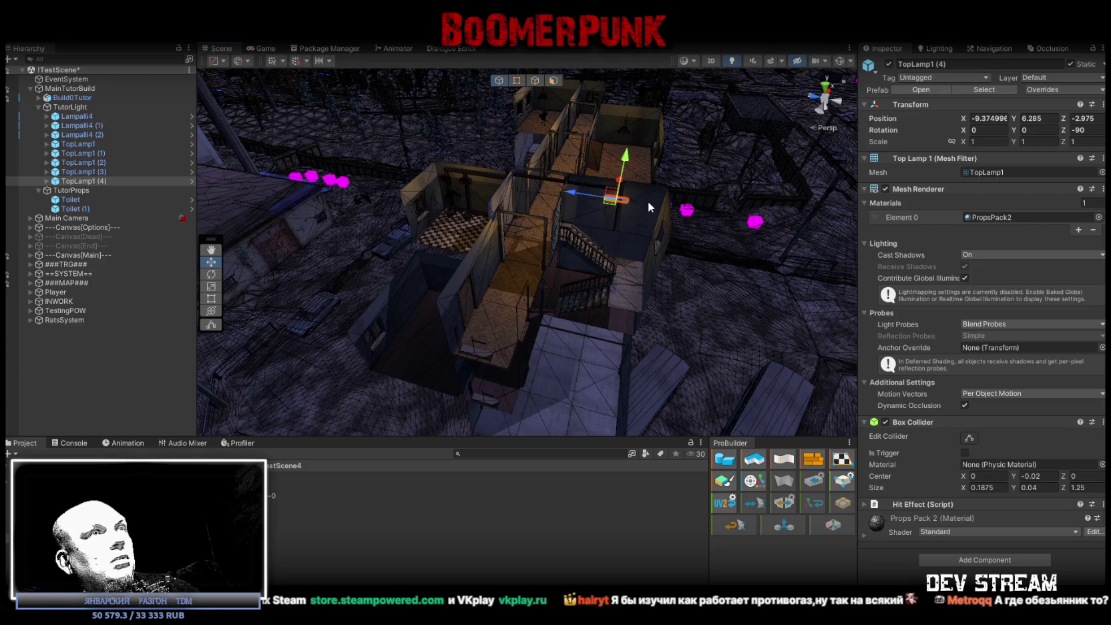
Duplicate TopLamp1 through TopLamp1 (4), creating TopLamp1 (5)–(8) in TutorLight
left_click(91, 143, "shift")
mouse_move(467, 200)
left_mouse_down()
mouse_move(498, 185)
mouse_move(531, 99)
mouse_move(541, 174)
mouse_move(560, 177)
mouse_move(569, 215)
left_mouse_up()
key("ctrl+d")
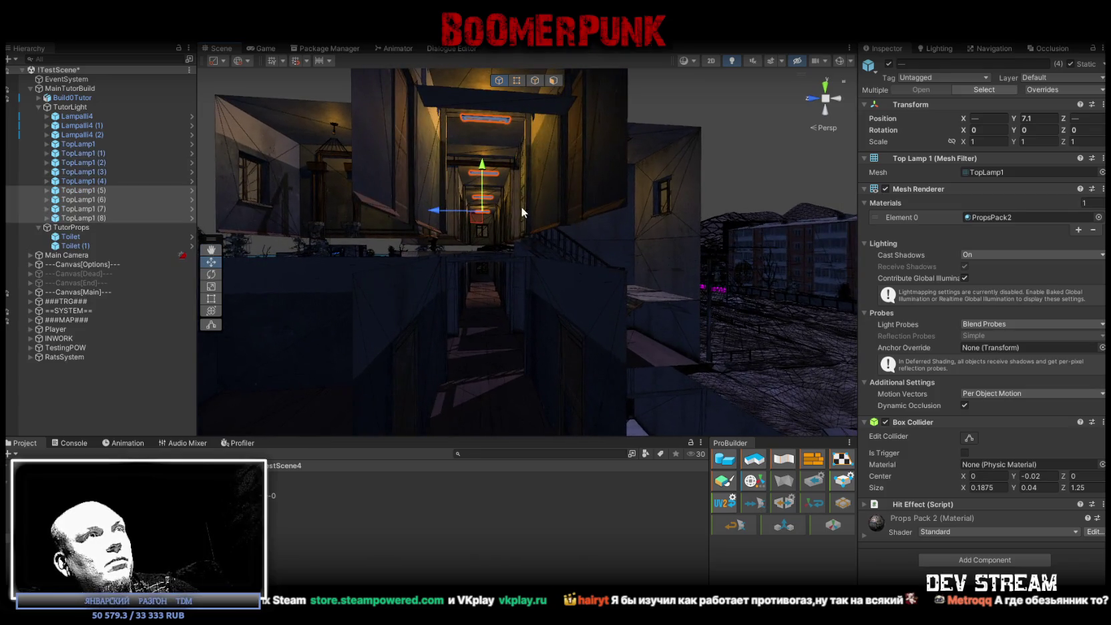
Try Y 7.1 for the copied lamps, then duplicate them again as TopLamp1 (9)–(12)
mouse_move(528, 169)
left_mouse_down()
mouse_move(478, 179)
mouse_move(565, 313)
left_mouse_up()
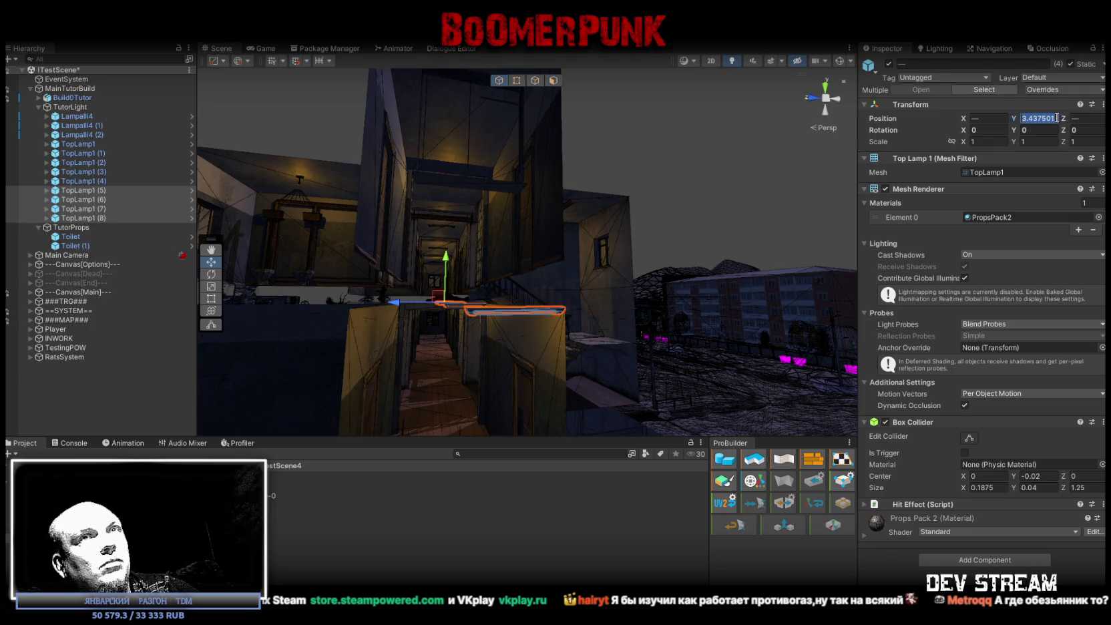
type("7.1")
key("Return")
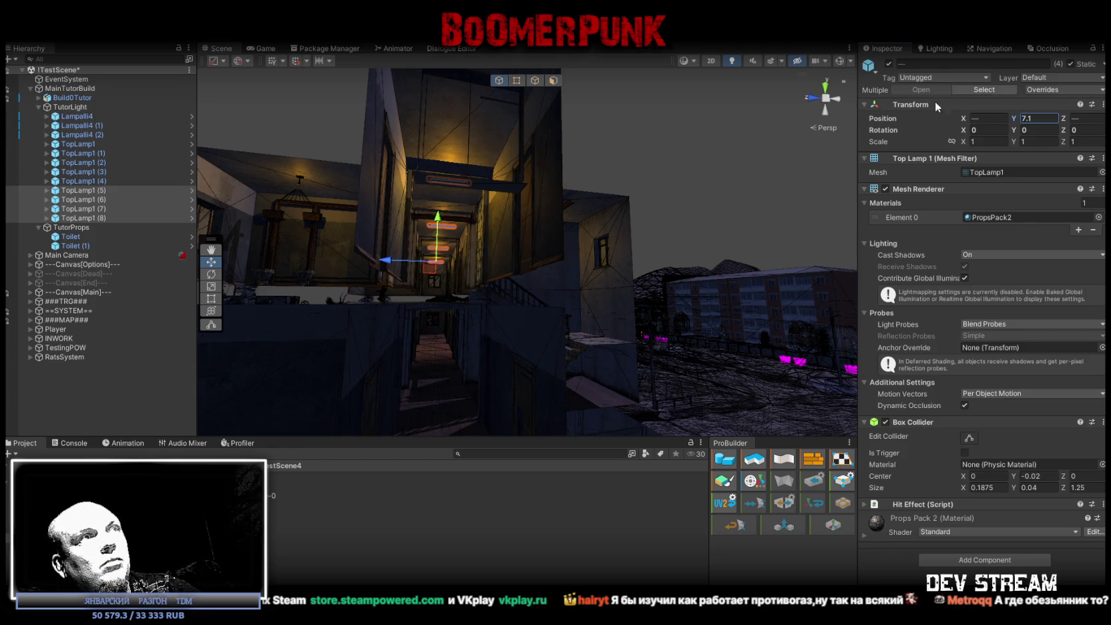
mouse_move(534, 187)
left_mouse_down()
mouse_move(617, 179)
mouse_move(545, 187)
mouse_move(528, 223)
mouse_move(503, 231)
mouse_move(505, 213)
mouse_move(547, 227)
mouse_move(536, 265)
mouse_move(560, 241)
left_mouse_up()
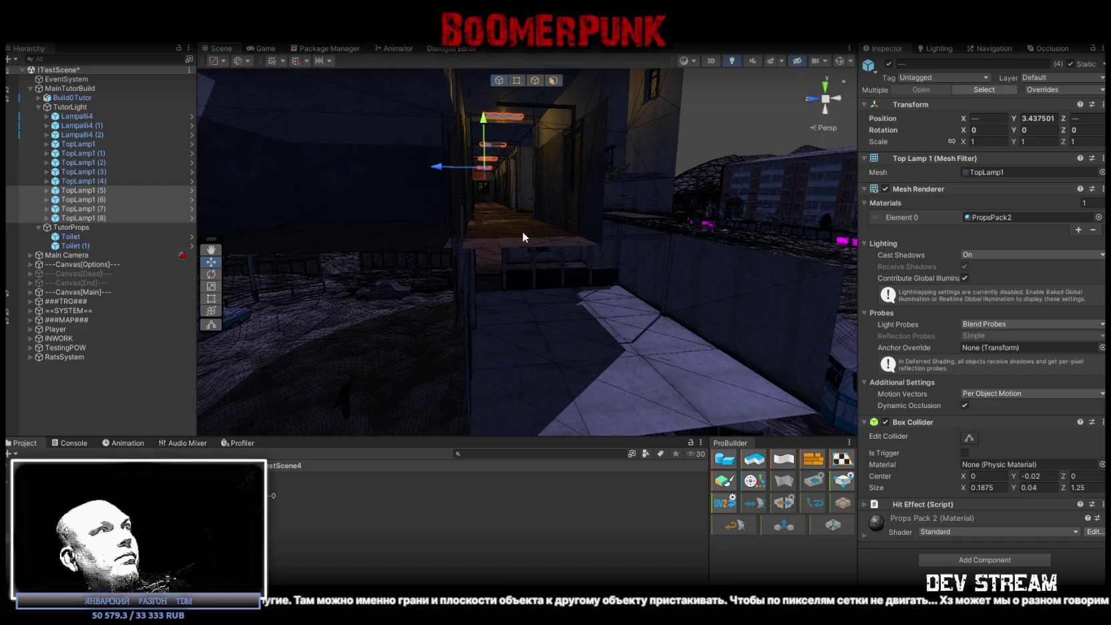
key("ctrl+d")
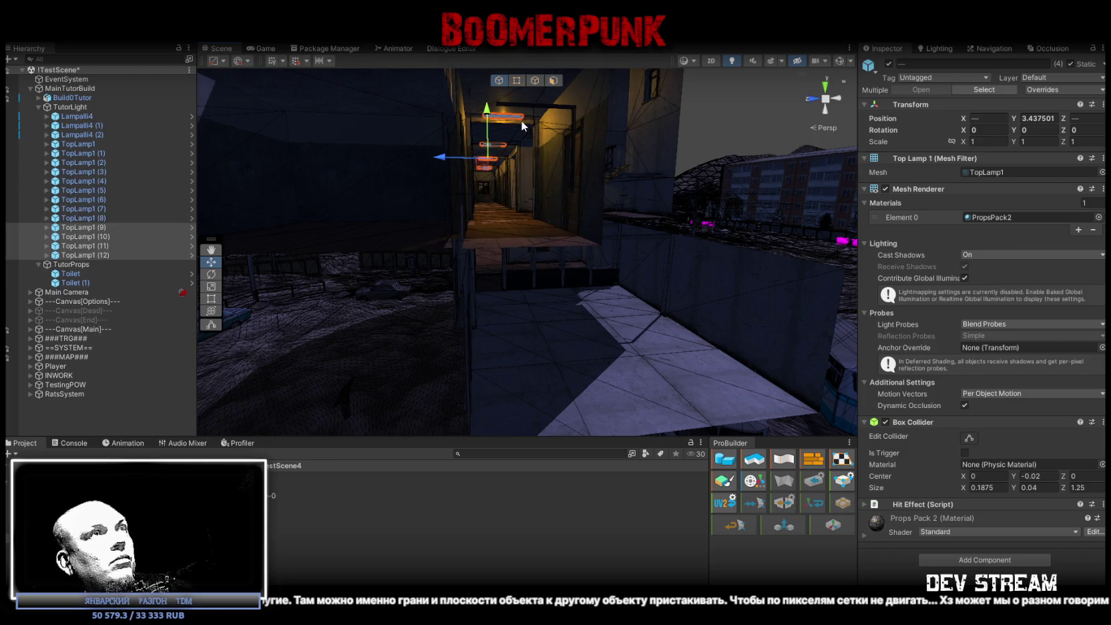
Select TopLamp1 (9)–(12) and drop them to Y -0.624999 under the ground-floor ceiling
mouse_move(489, 110)
left_mouse_down()
mouse_move(585, 175)
mouse_move(389, 314)
mouse_move(689, 202)
left_mouse_up()
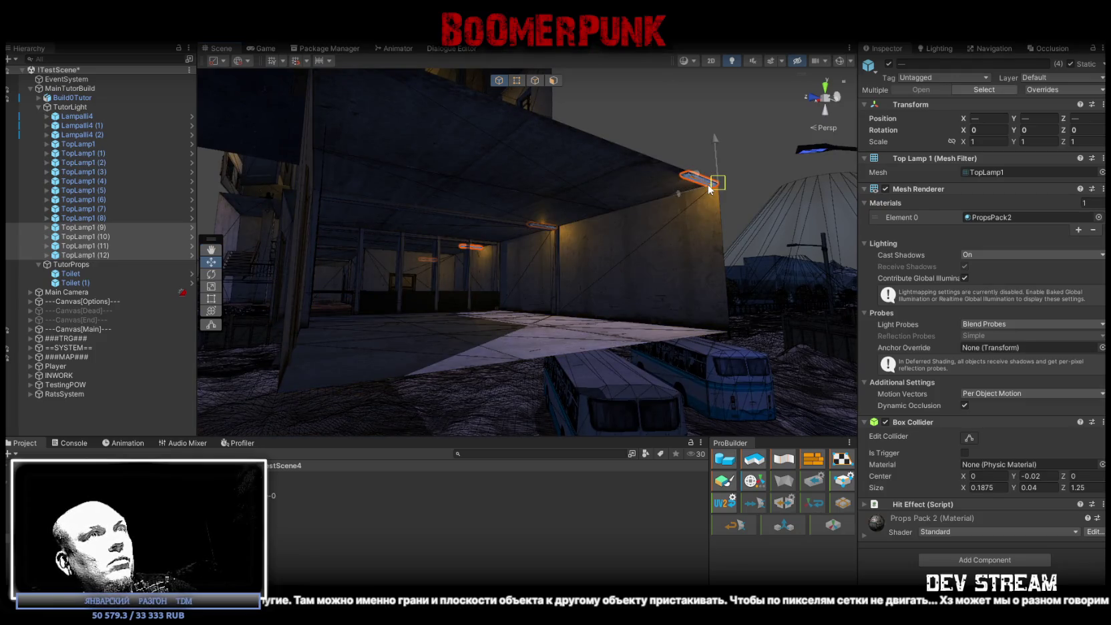
mouse_move(668, 200)
left_mouse_down()
mouse_move(601, 210)
mouse_move(679, 209)
mouse_move(668, 213)
left_mouse_up()
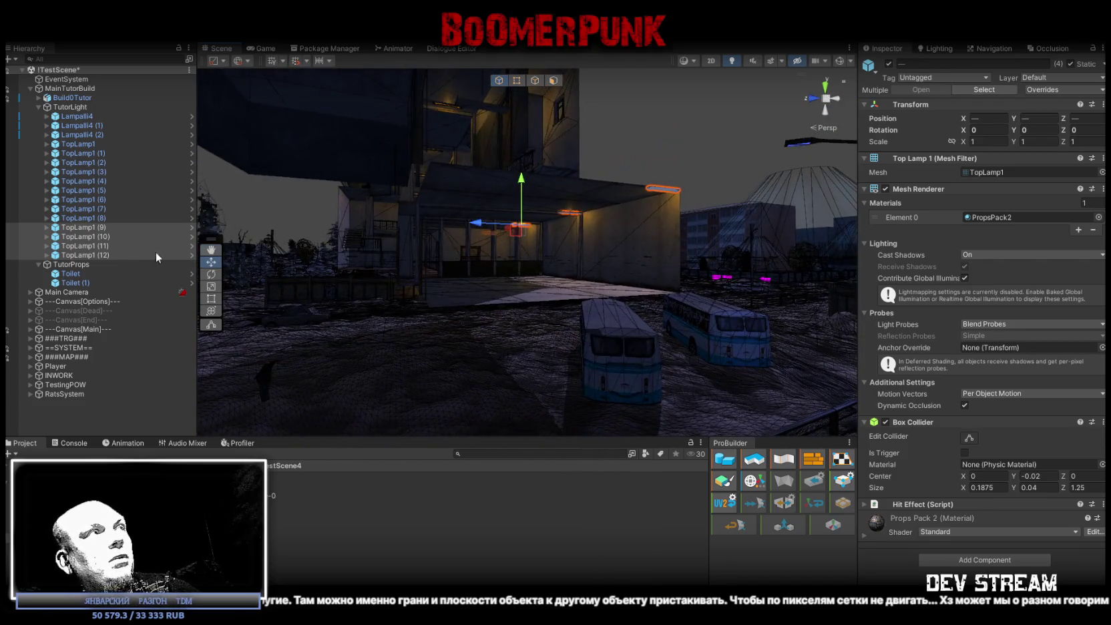
left_click(87, 255)
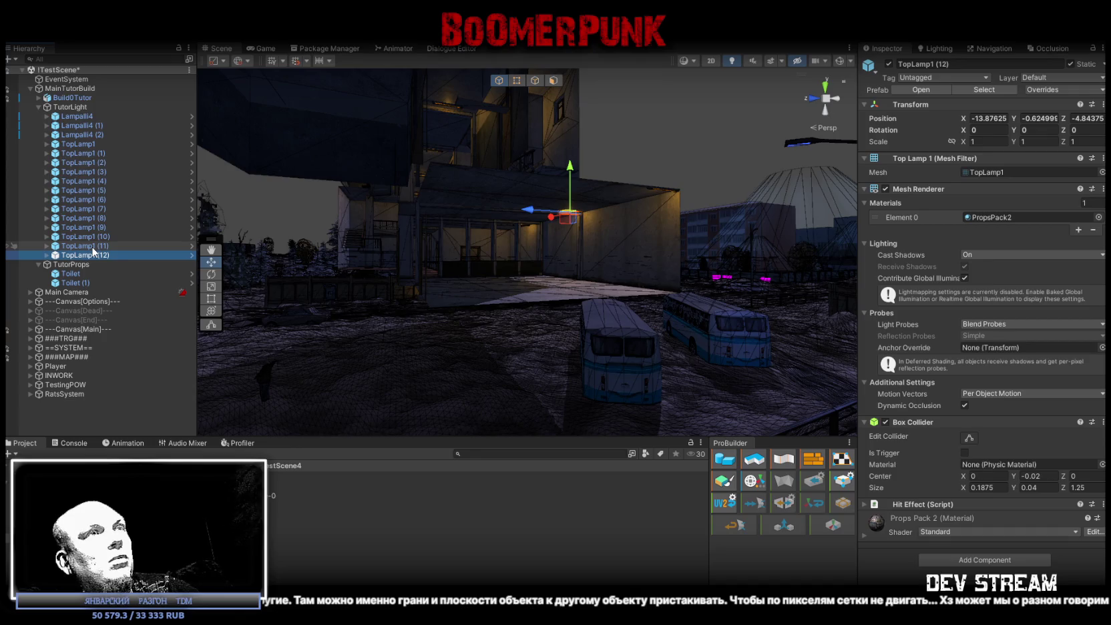
left_click(1047, 118)
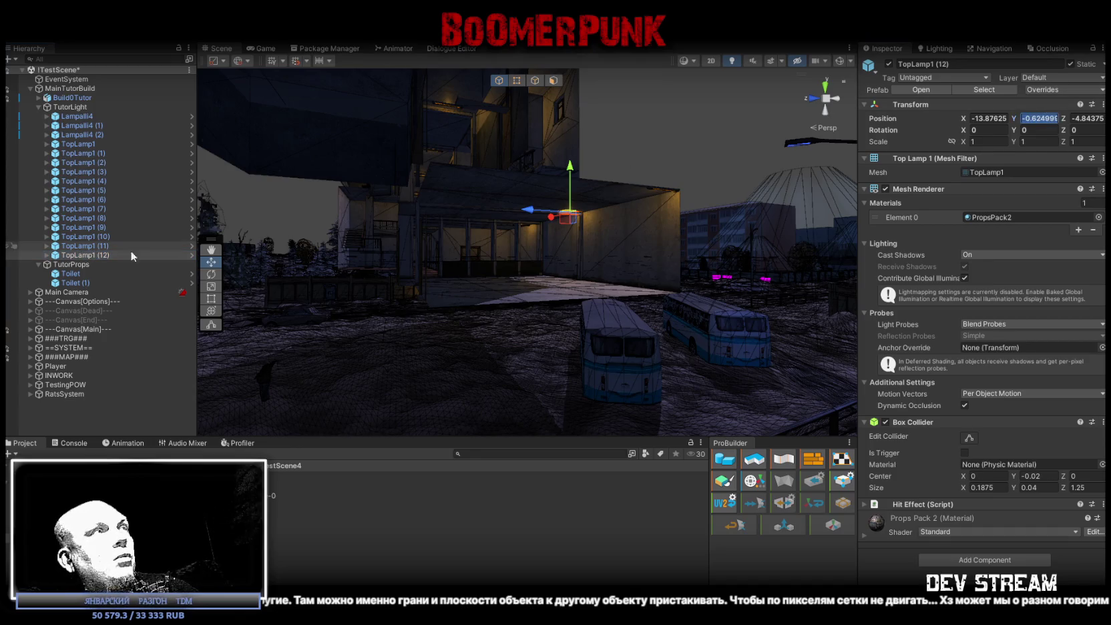
left_click(93, 227, "shift")
Frame the lamps, fly into the corridor, and slide TopLamp1 (11) sideways along the ceiling
mouse_move(708, 184)
left_mouse_down()
mouse_move(625, 188)
mouse_move(723, 207)
left_mouse_up()
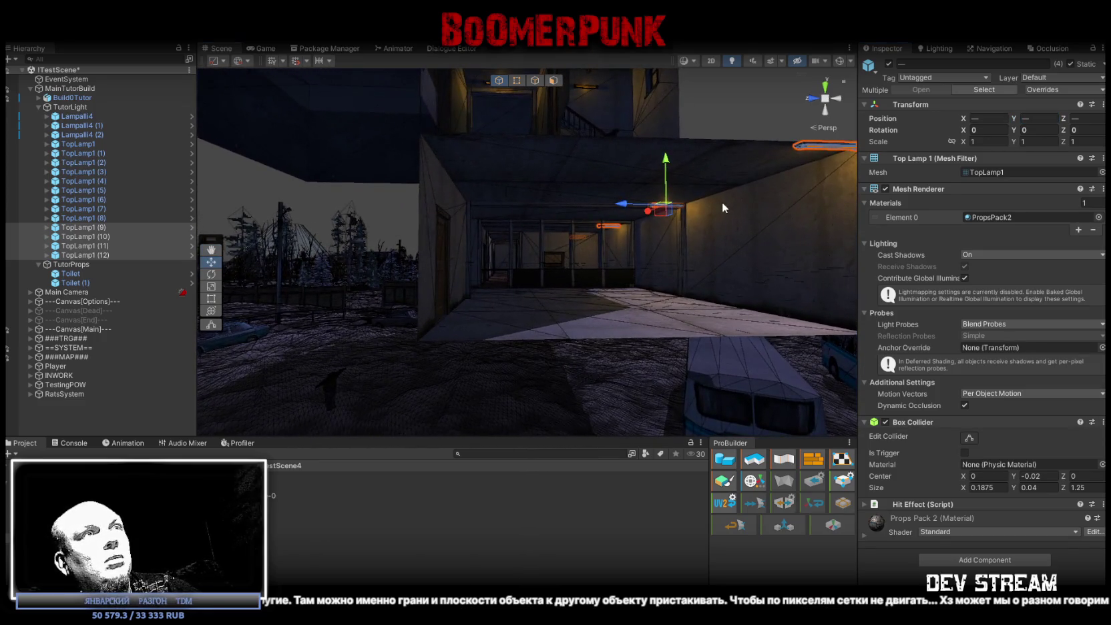
key("f")
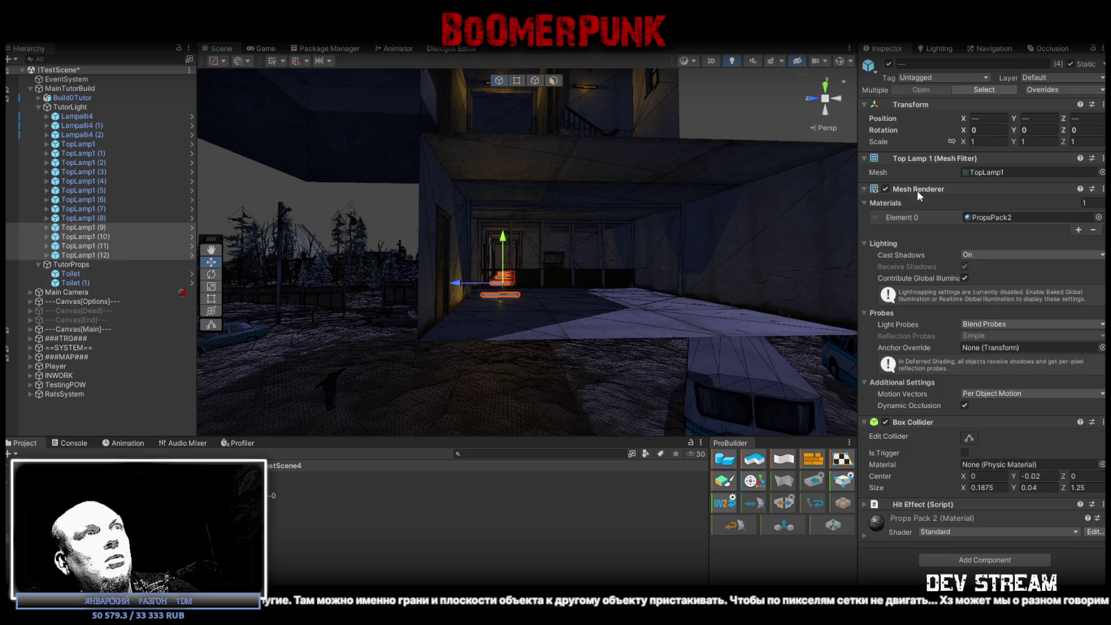
mouse_move(686, 210)
left_mouse_down()
mouse_move(604, 162)
mouse_move(608, 181)
mouse_move(658, 199)
mouse_move(680, 193)
mouse_move(682, 176)
mouse_move(598, 169)
mouse_move(573, 154)
mouse_move(471, 173)
mouse_move(518, 196)
mouse_move(643, 140)
mouse_move(426, 214)
mouse_move(421, 157)
mouse_move(397, 163)
mouse_move(397, 176)
mouse_move(520, 217)
mouse_move(503, 230)
mouse_move(422, 197)
mouse_move(384, 246)
left_mouse_up()
left_click(505, 196)
left_click_drag(648, 202, 594, 203)
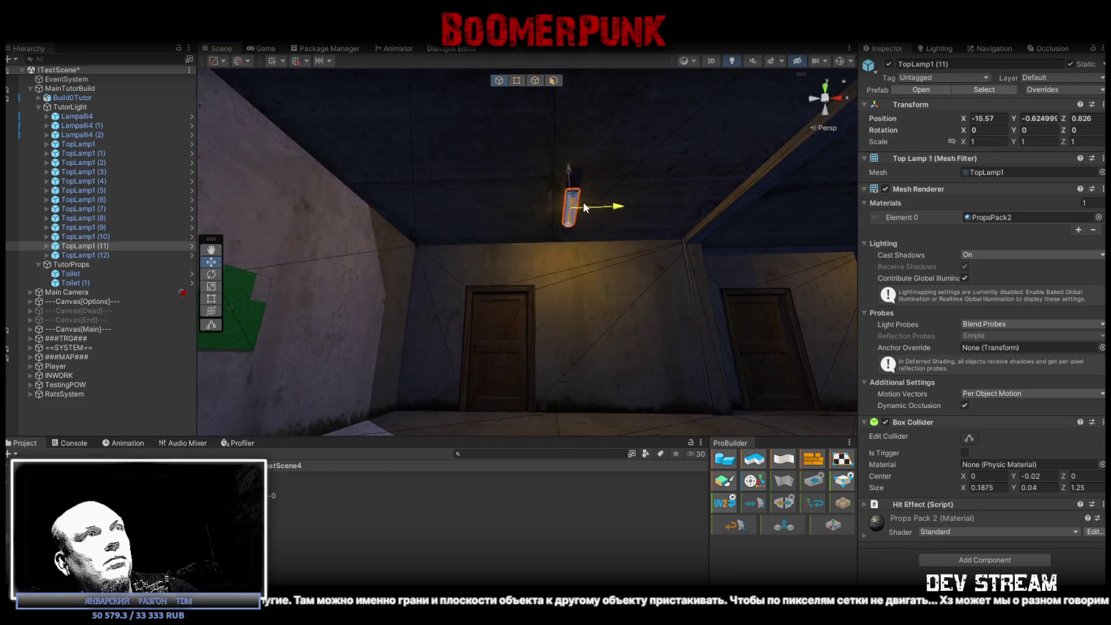
Move TopLamp1 (11) to Z -1.58 and back along X, then select TopLamp1 (12)
mouse_move(488, 201)
left_mouse_down()
mouse_move(463, 195)
mouse_move(634, 234)
left_mouse_up()
mouse_move(712, 255)
left_mouse_down()
mouse_move(600, 249)
mouse_move(784, 281)
left_mouse_up()
mouse_move(471, 214)
left_mouse_down()
mouse_move(580, 219)
mouse_move(414, 167)
mouse_move(344, 265)
mouse_move(466, 257)
mouse_move(570, 219)
mouse_move(555, 231)
mouse_move(268, 238)
mouse_move(665, 240)
mouse_move(672, 252)
mouse_move(641, 240)
mouse_move(712, 229)
mouse_move(699, 158)
mouse_move(529, 155)
mouse_move(567, 265)
mouse_move(632, 264)
left_mouse_up()
left_click(401, 177)
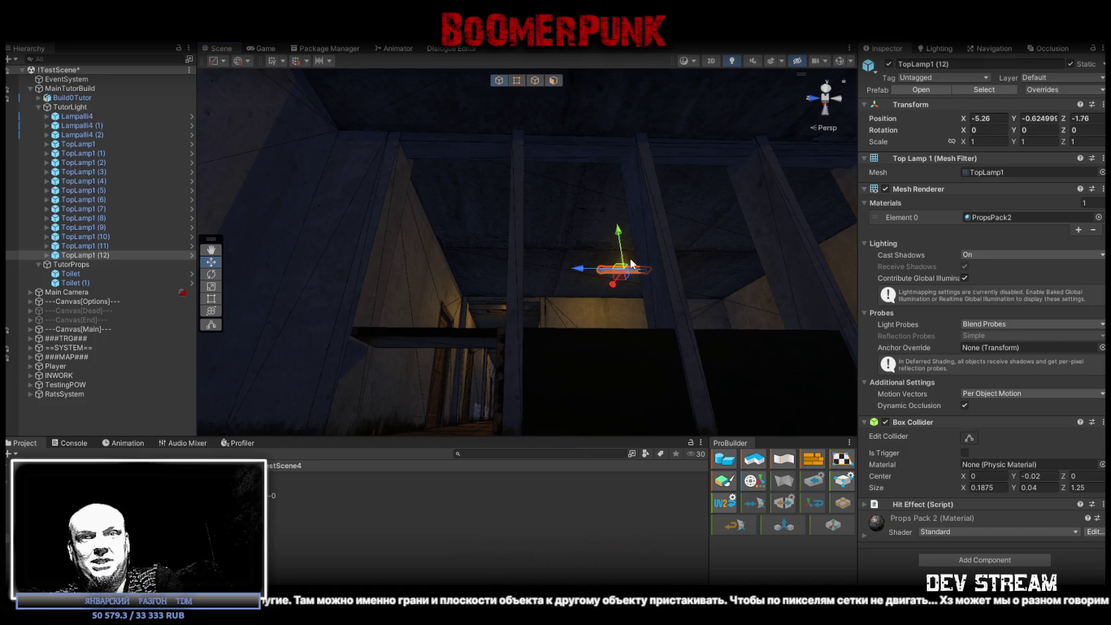
mouse_move(660, 154)
left_mouse_down()
mouse_move(489, 268)
mouse_move(628, 298)
mouse_move(698, 335)
mouse_move(480, 289)
mouse_move(692, 250)
mouse_move(387, 323)
mouse_move(488, 302)
mouse_move(492, 246)
mouse_move(622, 243)
mouse_move(588, 254)
mouse_move(613, 258)
mouse_move(458, 238)
mouse_move(467, 227)
mouse_move(458, 168)
mouse_move(501, 241)
mouse_move(474, 242)
mouse_move(453, 343)
mouse_move(494, 314)
mouse_move(583, 287)
mouse_move(508, 266)
mouse_move(511, 279)
mouse_move(665, 241)
mouse_move(637, 246)
mouse_move(436, 183)
mouse_move(576, 174)
mouse_move(830, 189)
mouse_move(848, 201)
mouse_move(813, 228)
mouse_move(734, 226)
mouse_move(551, 265)
mouse_move(767, 307)
mouse_move(703, 310)
mouse_move(647, 236)
mouse_move(520, 138)
mouse_move(427, 107)
mouse_move(379, 105)
left_mouse_up()
Nudge TopLamp1 (12) along Z into place at X -6.16, Z -1.788
scroll(379, 105, "down", 5)
mouse_move(492, 185)
left_mouse_down()
mouse_move(608, 189)
mouse_move(601, 200)
mouse_move(717, 339)
mouse_move(601, 228)
mouse_move(585, 231)
mouse_move(570, 359)
mouse_move(632, 385)
mouse_move(526, 310)
mouse_move(544, 321)
mouse_move(535, 298)
mouse_move(481, 287)
mouse_move(598, 310)
mouse_move(583, 300)
mouse_move(613, 292)
mouse_move(609, 248)
mouse_move(600, 251)
left_mouse_up()
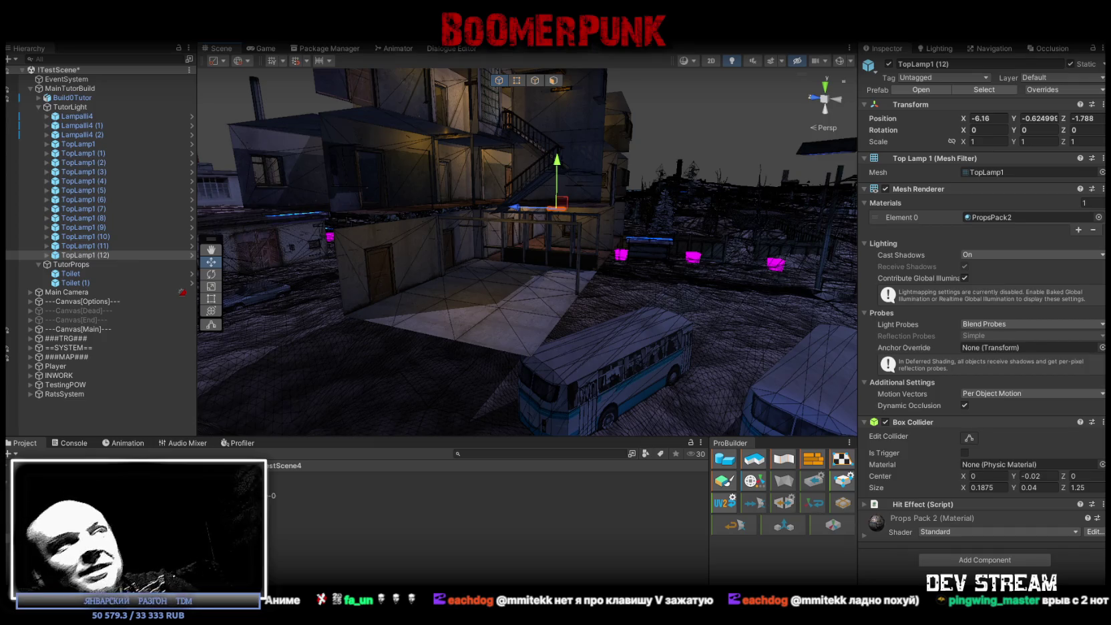
mouse_move(435, 251)
left_mouse_down()
mouse_move(515, 307)
mouse_move(499, 300)
mouse_move(487, 264)
mouse_move(541, 250)
mouse_move(524, 318)
mouse_move(472, 345)
mouse_move(527, 316)
mouse_move(622, 159)
mouse_move(534, 202)
mouse_move(689, 230)
mouse_move(778, 200)
mouse_move(193, 278)
left_mouse_up()
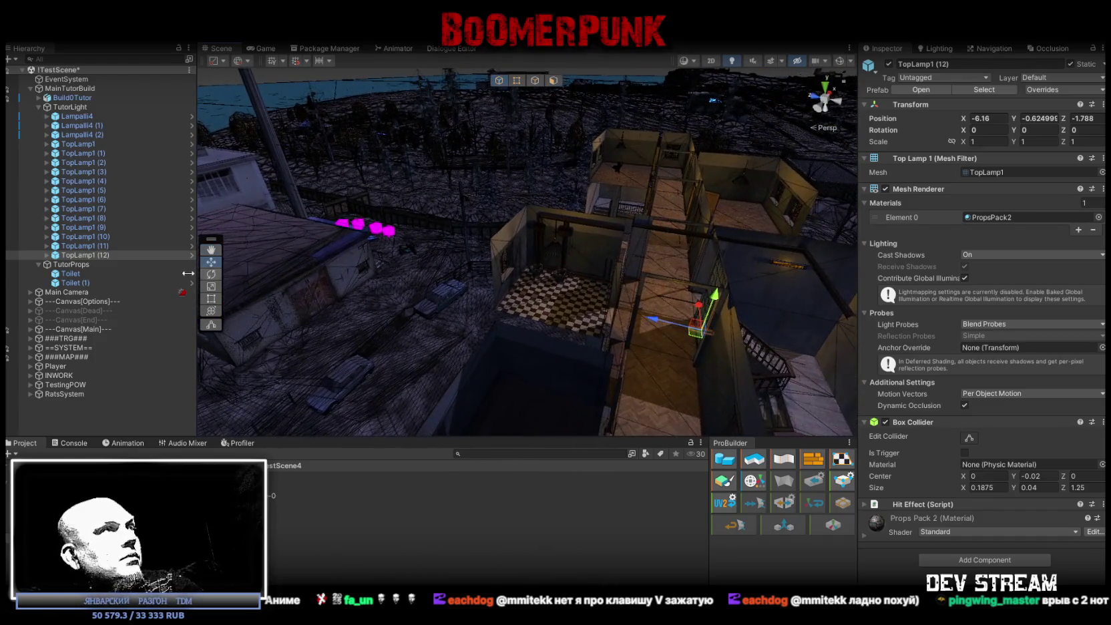
Move Lampalli4 through Lampalli4 (2) below TopLamp1 (12) in the Hierarchy
left_click(97, 116)
left_click(101, 135, "shift")
left_click_drag(314, 214, 401, 237)
left_click_drag(74, 137, 67, 260)
mouse_move(214, 247)
left_mouse_down()
mouse_move(414, 240)
mouse_move(327, 157)
mouse_move(230, 109)
mouse_move(378, 122)
left_mouse_up()
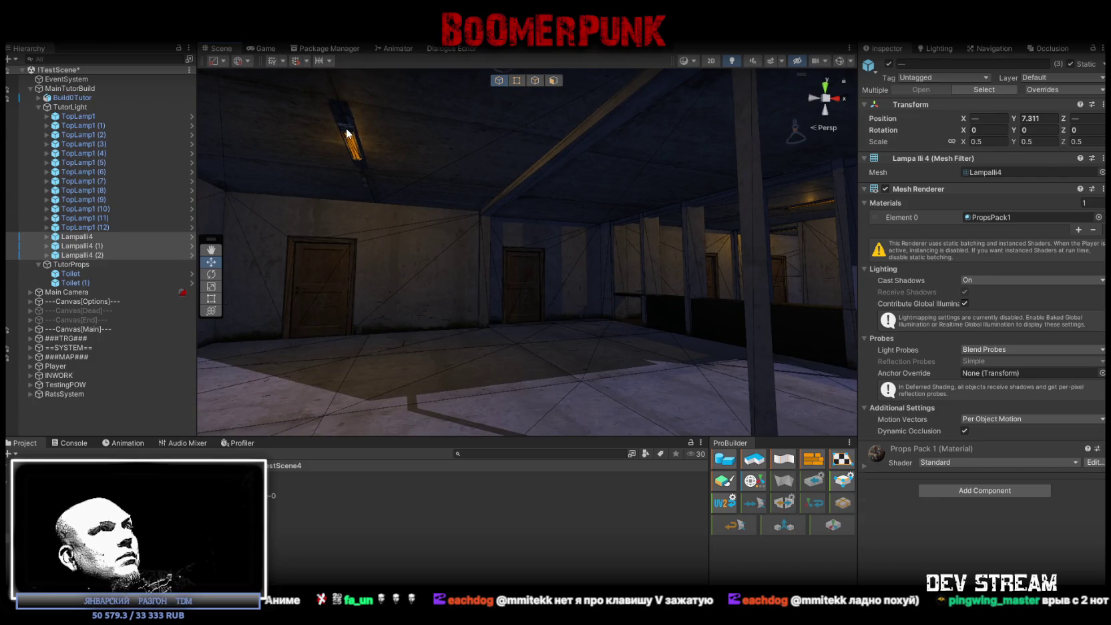
Slide the new TopLamp1 (13) along X to -11.84
left_click(346, 128)
mouse_move(385, 177)
left_mouse_down()
mouse_move(582, 188)
mouse_move(572, 189)
mouse_move(587, 265)
mouse_move(562, 269)
mouse_move(556, 240)
mouse_move(589, 255)
mouse_move(576, 256)
mouse_move(581, 293)
mouse_move(541, 365)
mouse_move(441, 240)
mouse_move(404, 253)
mouse_move(409, 274)
mouse_move(454, 198)
mouse_move(463, 212)
mouse_move(420, 220)
mouse_move(372, 209)
mouse_move(394, 241)
left_mouse_up()
mouse_move(393, 246)
left_mouse_down()
mouse_move(472, 246)
mouse_move(512, 217)
left_mouse_up()
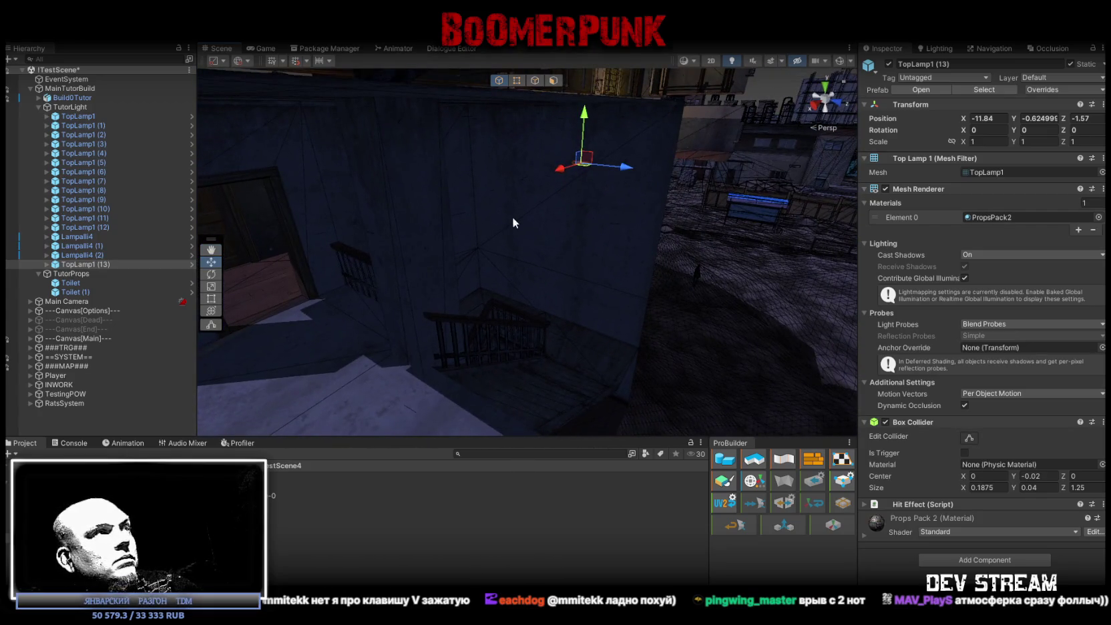
Move TopLamp1 (13) and (14) above Lampalli4 and carry TopLamp1 (14) to the stairwell
left_click(94, 265, "shift")
left_click_drag(94, 265, 96, 232)
left_click(100, 247)
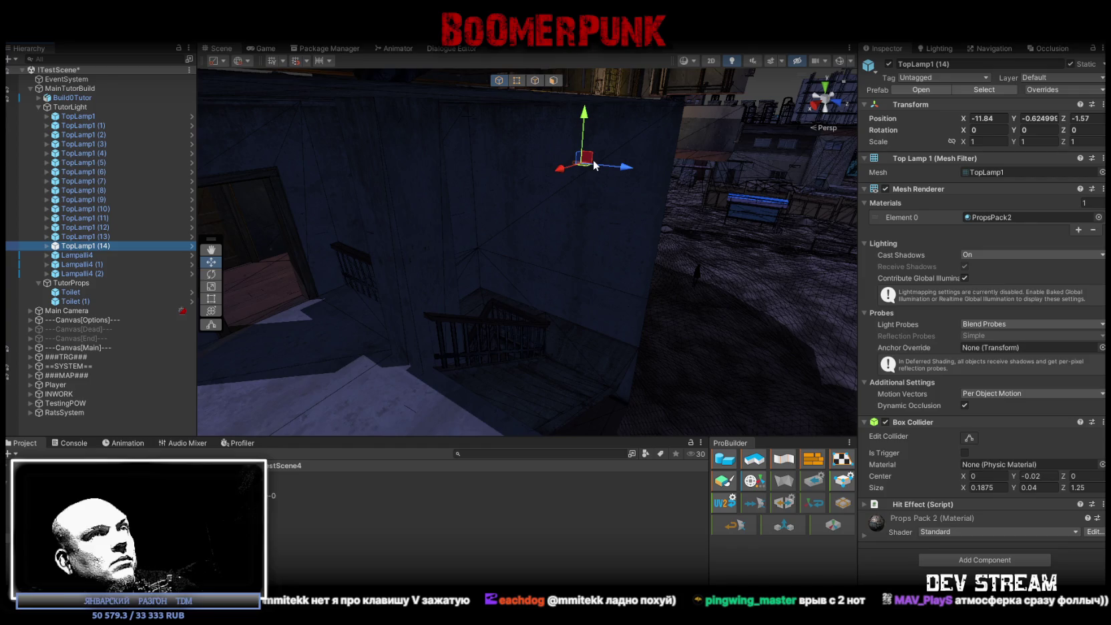
left_click_drag(582, 165, 562, 174)
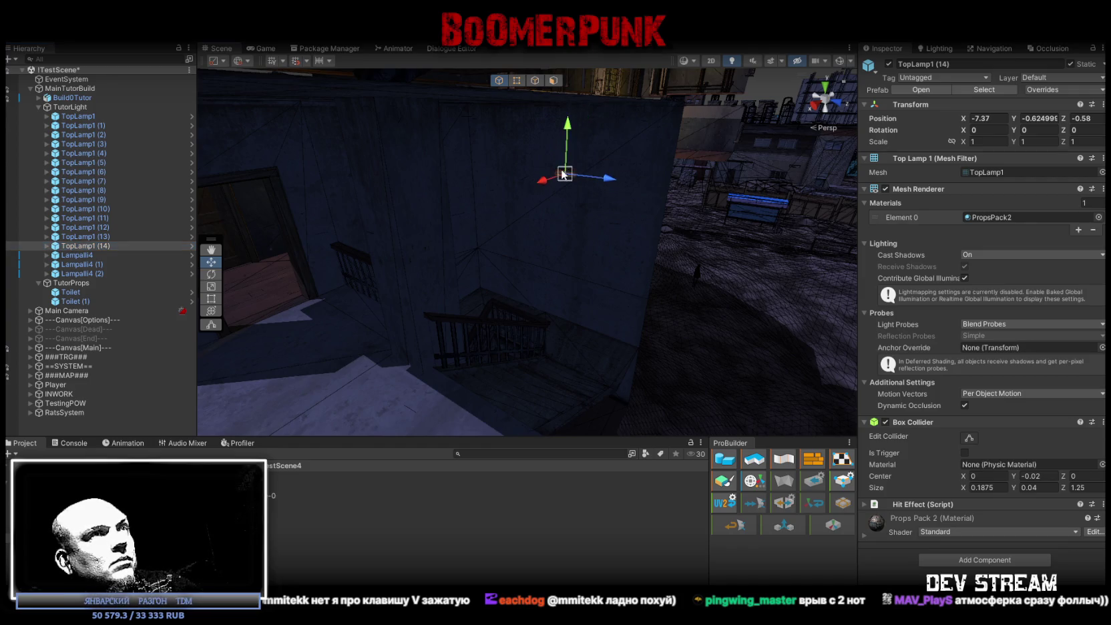
left_click_drag(485, 240, 475, 249)
key("f")
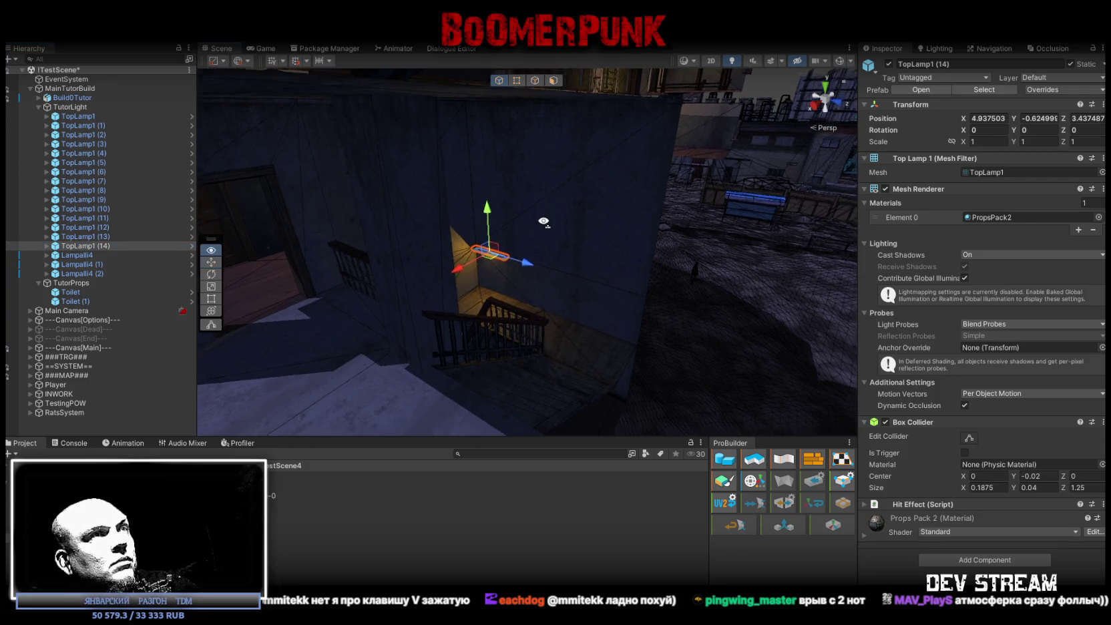
Rotate TopLamp1 (14) upright (X -90) and snap it flat onto the stairwell wall
key("e")
mouse_move(422, 192)
left_mouse_down()
mouse_move(508, 126)
mouse_move(597, 100)
left_mouse_up()
mouse_move(493, 214)
left_mouse_down()
mouse_move(412, 95)
mouse_move(391, 89)
mouse_move(623, 219)
mouse_move(562, 234)
left_mouse_up()
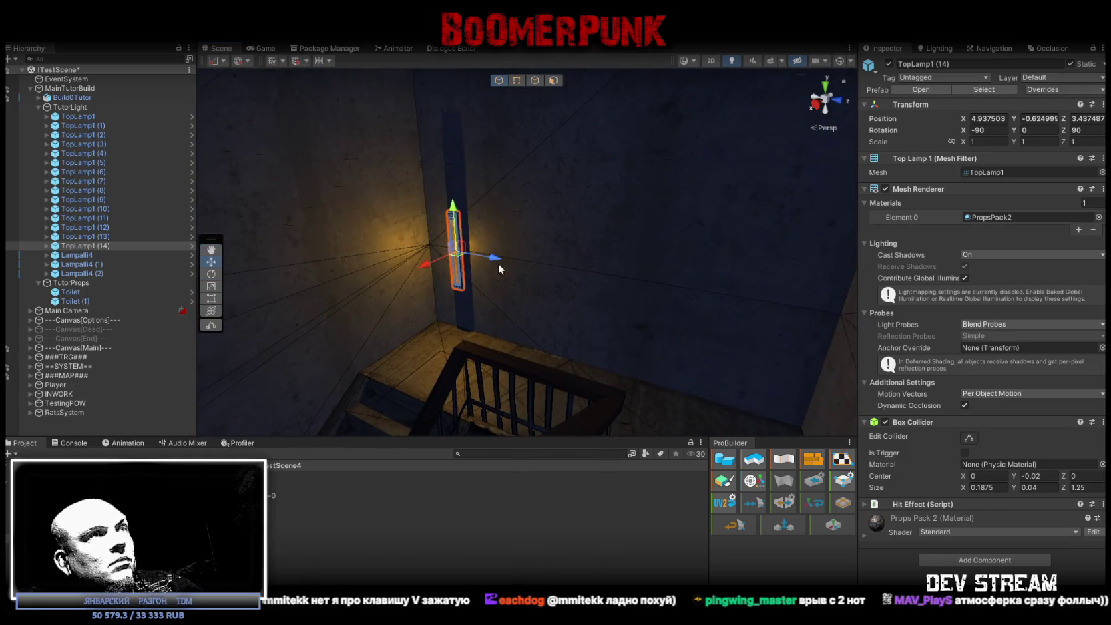
mouse_move(470, 294)
left_mouse_down()
mouse_move(601, 280)
mouse_move(807, 304)
left_mouse_up()
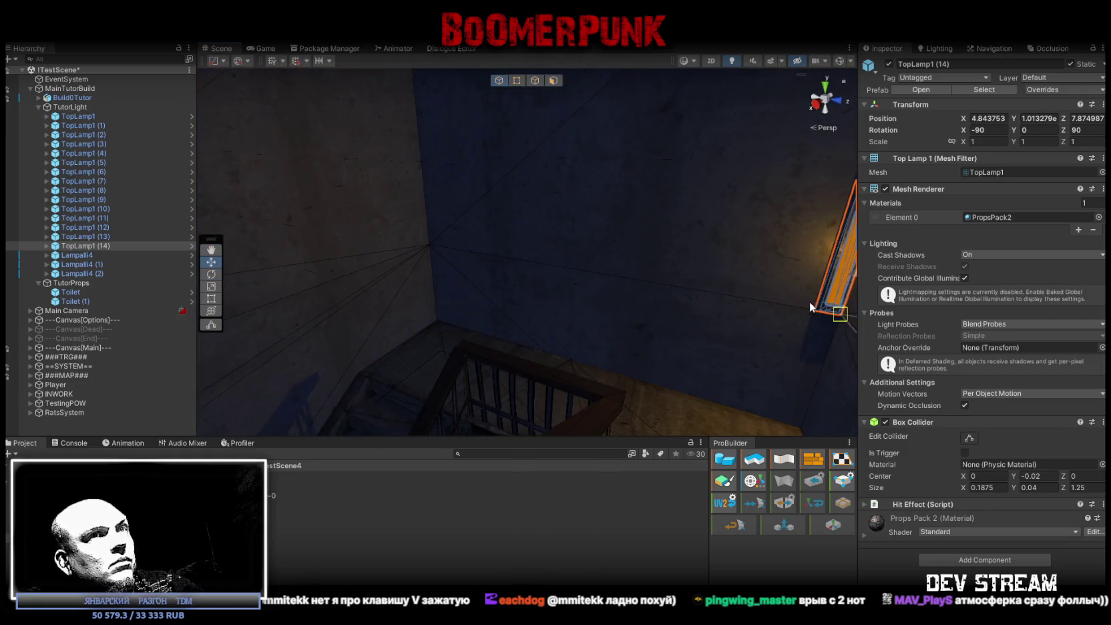
key("f")
mouse_move(700, 285)
left_mouse_down()
mouse_move(552, 206)
mouse_move(512, 210)
left_mouse_up()
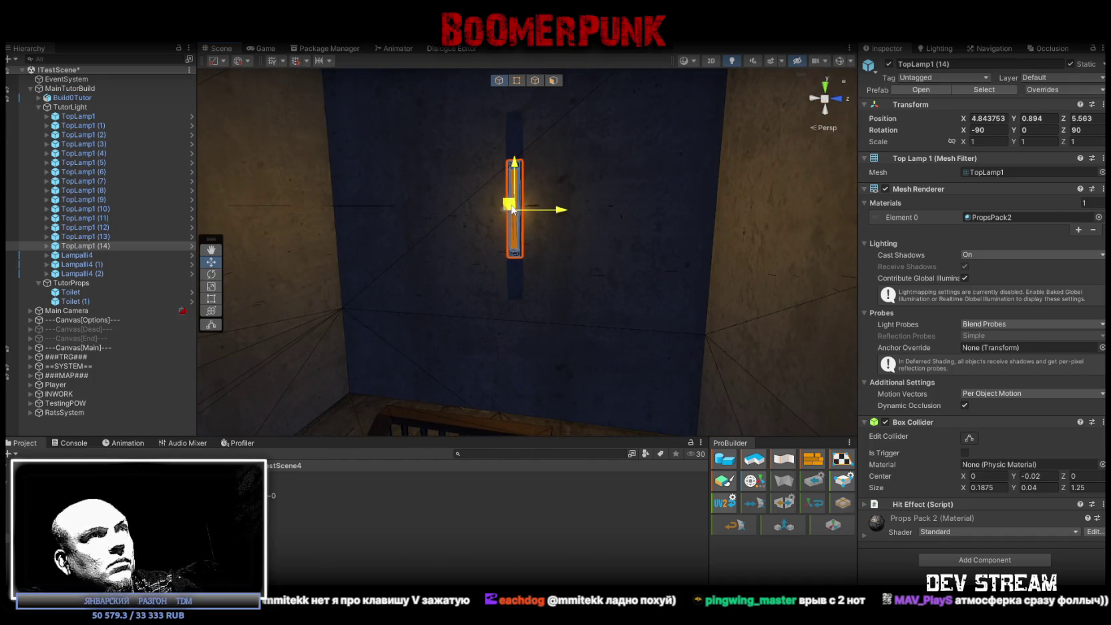
mouse_move(684, 241)
left_mouse_down()
mouse_move(719, 280)
mouse_move(600, 270)
mouse_move(655, 236)
mouse_move(784, 240)
mouse_move(591, 298)
mouse_move(624, 274)
left_mouse_up()
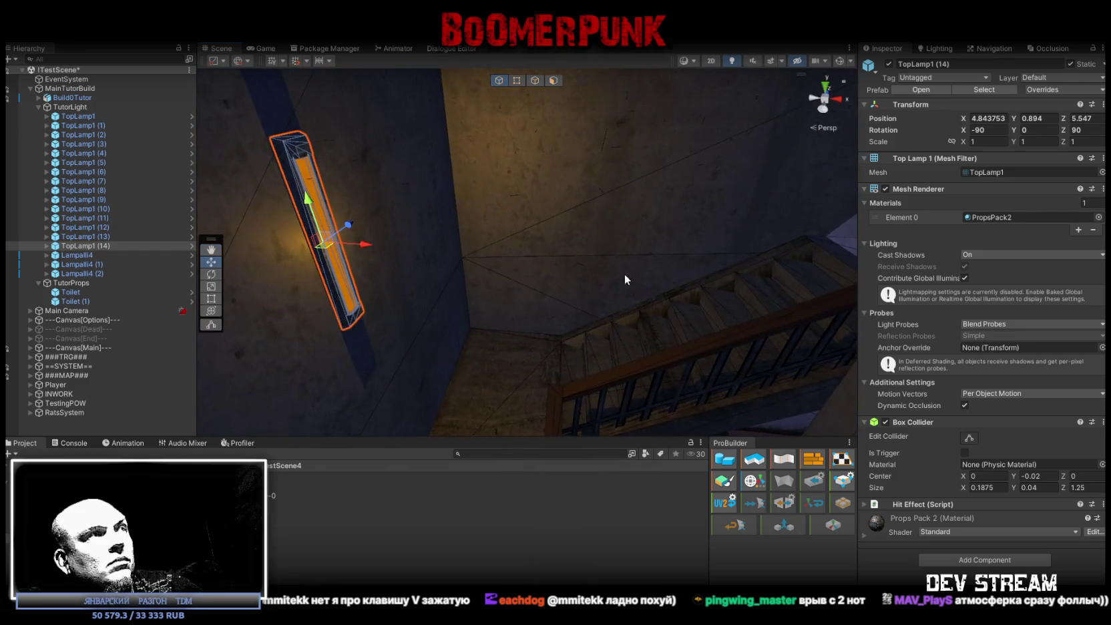
Duplicate the wall lamp as TopLamp1 (15), ordered after (14), and move it to the next room
key("ctrl+d")
left_click_drag(92, 280, 153, 251)
mouse_move(467, 254)
left_mouse_down()
mouse_move(529, 241)
mouse_move(364, 247)
mouse_move(304, 235)
left_mouse_up()
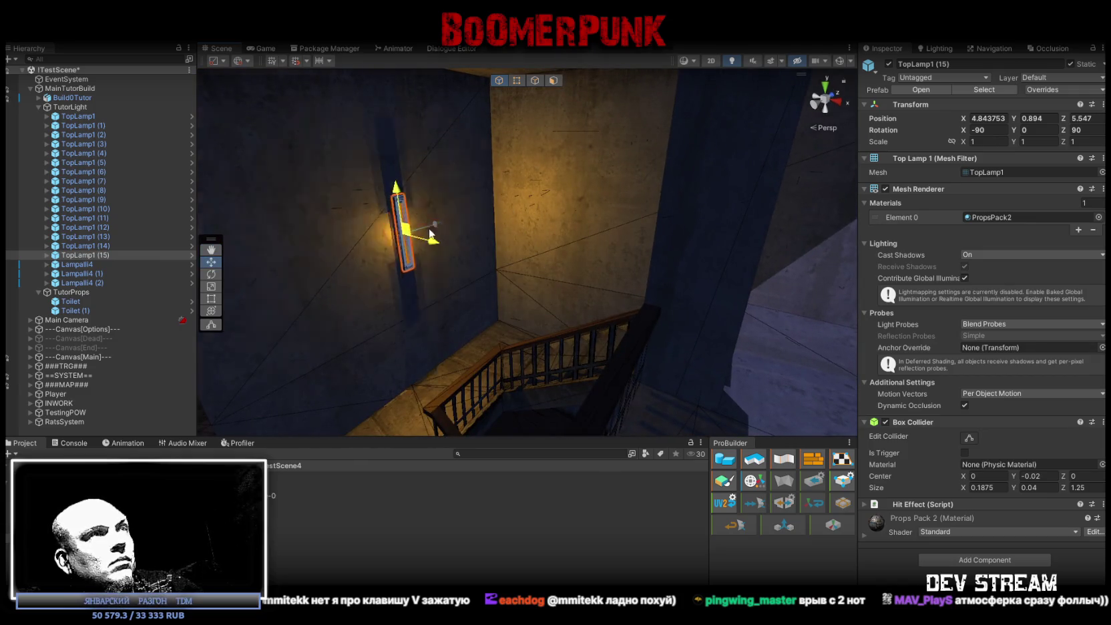
left_click_drag(415, 233, 796, 289)
key("f")
Flip TopLamp1 (15) to face the room and raise it to X 12.34, Y 2.914, Z 5.342
key("e")
mouse_move(440, 254)
left_mouse_down()
mouse_move(245, 305)
mouse_move(183, 376)
mouse_move(399, 285)
mouse_move(460, 396)
mouse_move(455, 421)
mouse_move(433, 96)
mouse_move(457, 442)
mouse_move(465, 410)
left_mouse_up()
key("w")
mouse_move(422, 257)
left_mouse_down()
mouse_move(512, 145)
mouse_move(570, 203)
mouse_move(632, 216)
mouse_move(436, 162)
mouse_move(532, 191)
left_mouse_up()
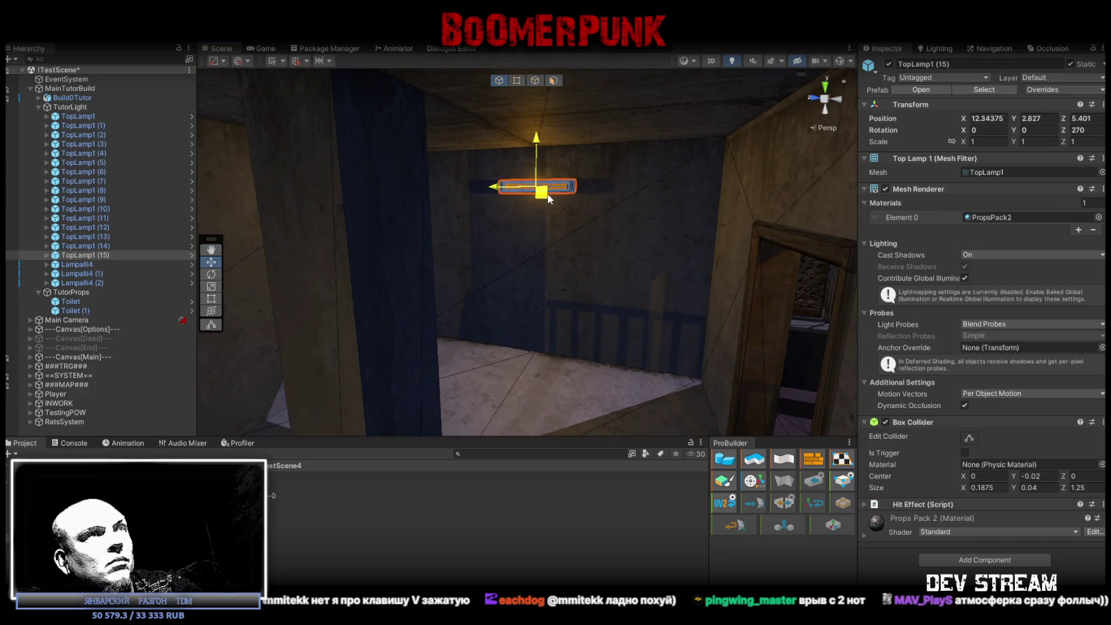
left_click_drag(639, 210, 697, 225)
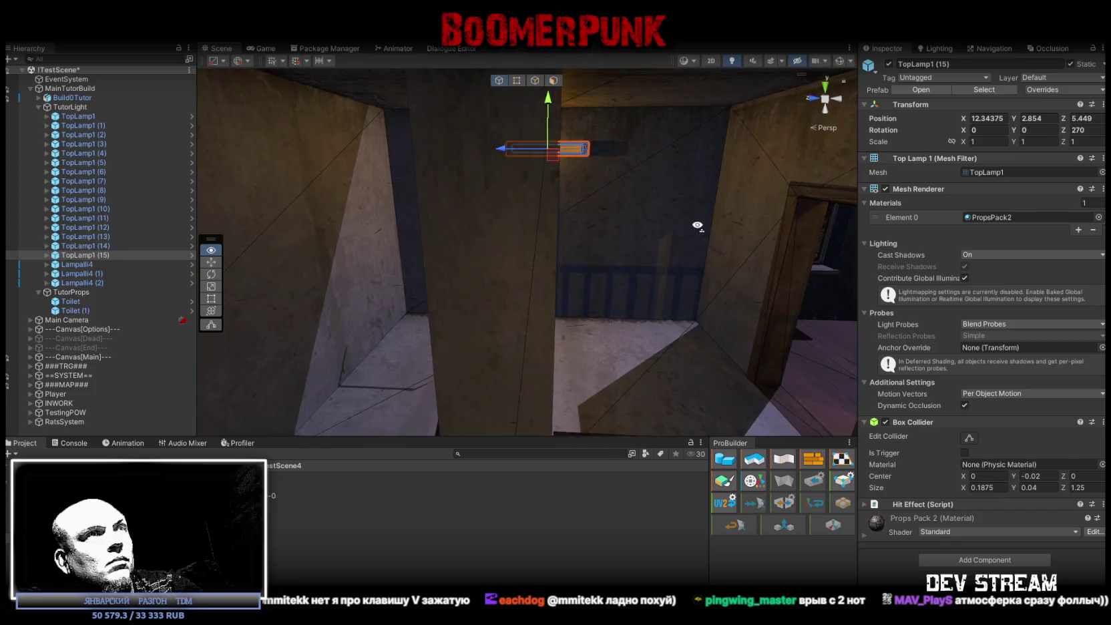
mouse_move(586, 192)
left_mouse_down()
mouse_move(575, 241)
mouse_move(489, 263)
mouse_move(268, 267)
mouse_move(65, 246)
mouse_move(176, 261)
mouse_move(65, 87)
left_mouse_up()
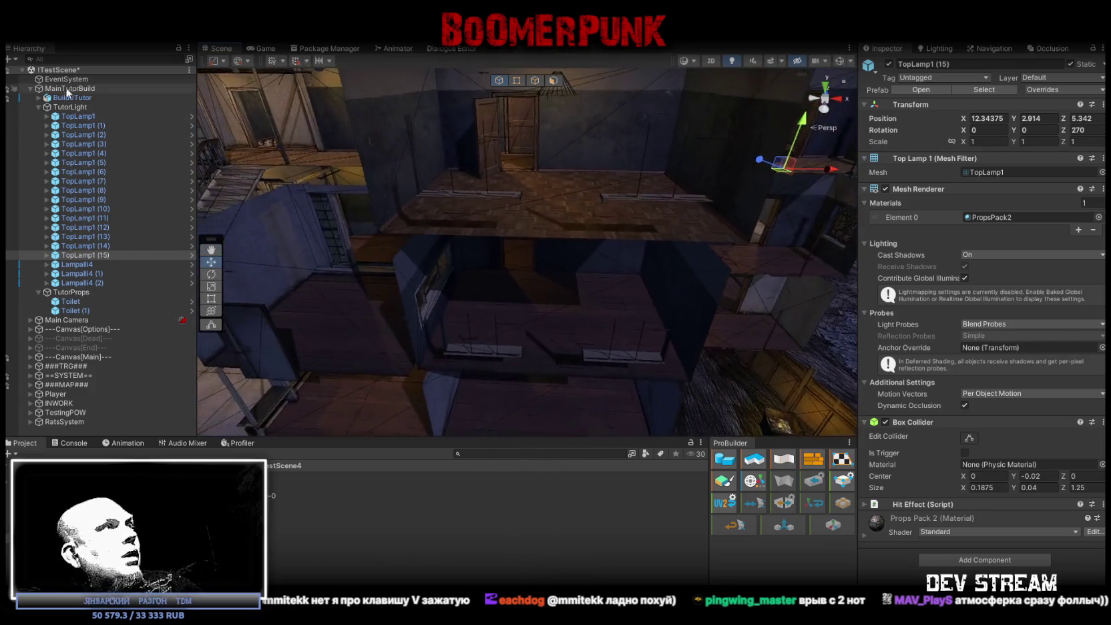
Lower Lampalli4 (2) to about Y 3.57 and duplicate it
left_click(98, 283)
key("f")
mouse_move(454, 268)
left_mouse_down()
mouse_move(575, 265)
mouse_move(696, 294)
mouse_move(614, 267)
mouse_move(474, 175)
left_mouse_up()
mouse_move(619, 214)
left_mouse_down()
mouse_move(600, 156)
mouse_move(554, 270)
mouse_move(608, 317)
mouse_move(576, 233)
mouse_move(523, 242)
mouse_move(524, 269)
mouse_move(561, 286)
mouse_move(504, 292)
mouse_move(534, 294)
left_mouse_up()
key("ctrl+d")
Duplicate another copy as Lampalli4 (4) and shift it sideways within its room
key("ctrl+d")
Drop the new Lampalli4 copy to the lower rooms at Y -0.6
mouse_move(615, 183)
left_mouse_down()
mouse_move(621, 270)
mouse_move(615, 251)
mouse_move(625, 250)
left_mouse_up()
key("f")
scroll(528, 123, "up", 3)
mouse_move(508, 142)
left_mouse_down()
mouse_move(509, 189)
mouse_move(567, 227)
mouse_move(570, 265)
mouse_move(588, 283)
mouse_move(632, 300)
mouse_move(640, 277)
mouse_move(581, 154)
mouse_move(607, 231)
mouse_move(434, 256)
mouse_move(561, 314)
mouse_move(583, 275)
mouse_move(561, 261)
mouse_move(581, 270)
mouse_move(620, 341)
mouse_move(213, 303)
left_mouse_up()
mouse_move(403, 289)
left_mouse_down()
mouse_move(561, 278)
mouse_move(585, 305)
mouse_move(580, 323)
mouse_move(485, 351)
mouse_move(711, 340)
mouse_move(534, 341)
mouse_move(531, 314)
mouse_move(567, 243)
mouse_move(587, 262)
mouse_move(576, 261)
mouse_move(583, 319)
mouse_move(604, 372)
left_mouse_up()
key("ctrl+d")
left_click_drag(433, 238, 435, 236)
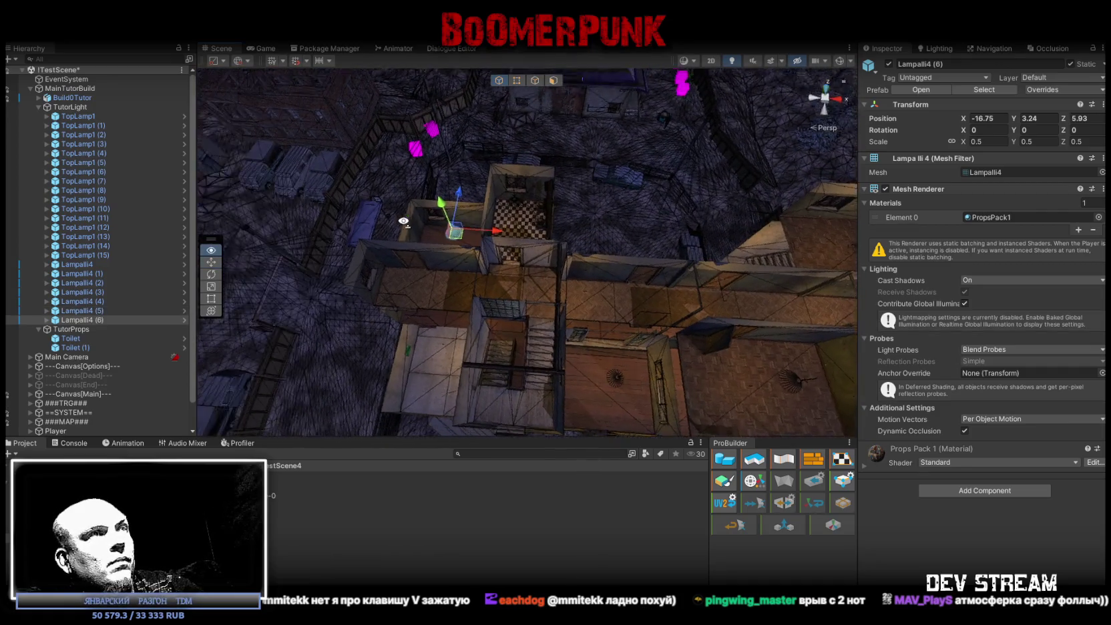
key("f")
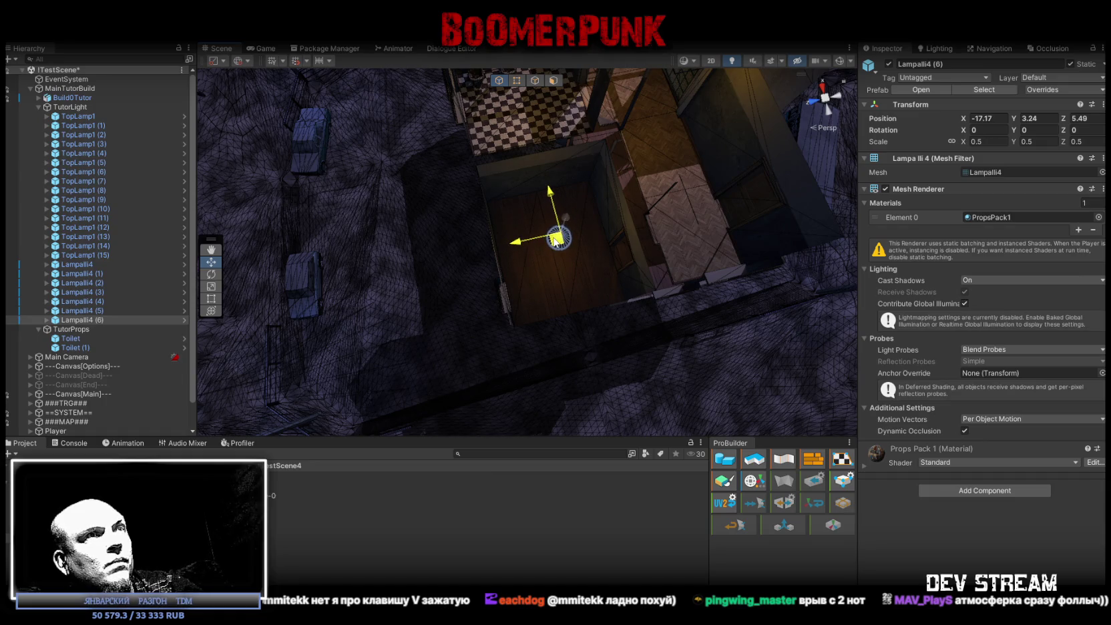
mouse_move(561, 268)
left_mouse_down()
mouse_move(590, 178)
mouse_move(603, 218)
mouse_move(483, 260)
mouse_move(184, 201)
mouse_move(105, 106)
mouse_move(171, 104)
mouse_move(446, 149)
mouse_move(399, 141)
left_mouse_up()
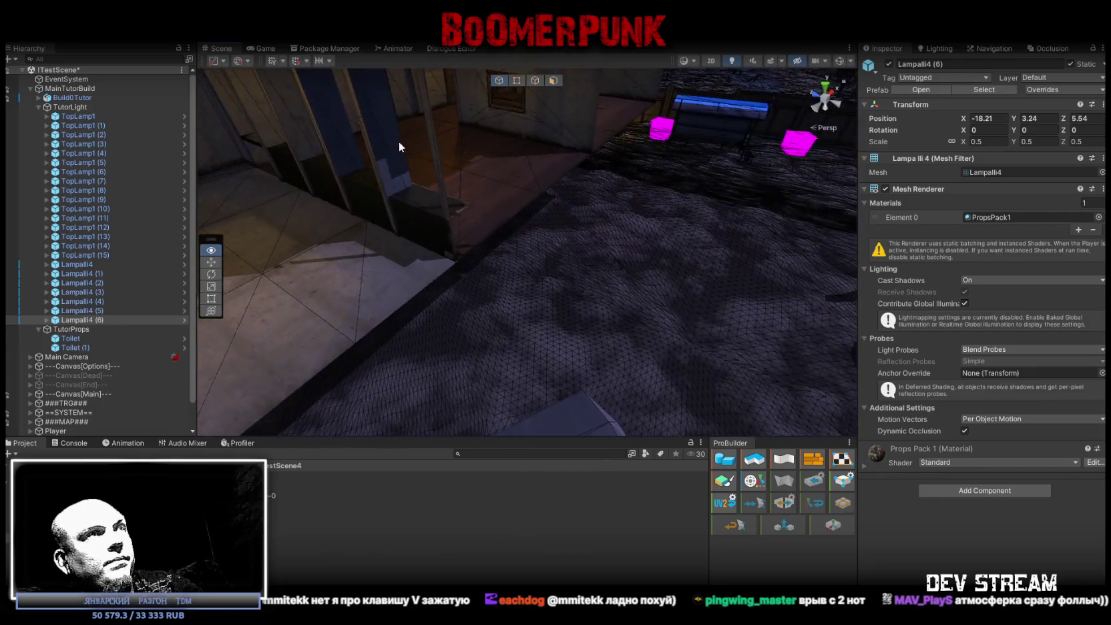
Add a Mesh Collider to MilitiaBase_TableShot
left_click(426, 208)
left_click(425, 209)
key("f")
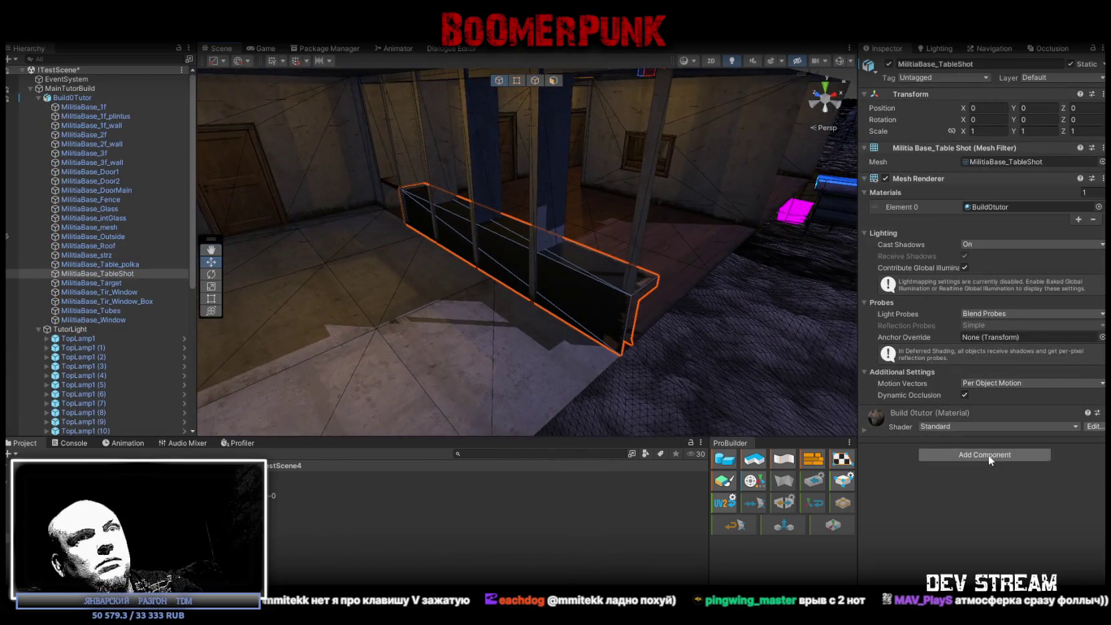
left_click(989, 456)
type("coll")
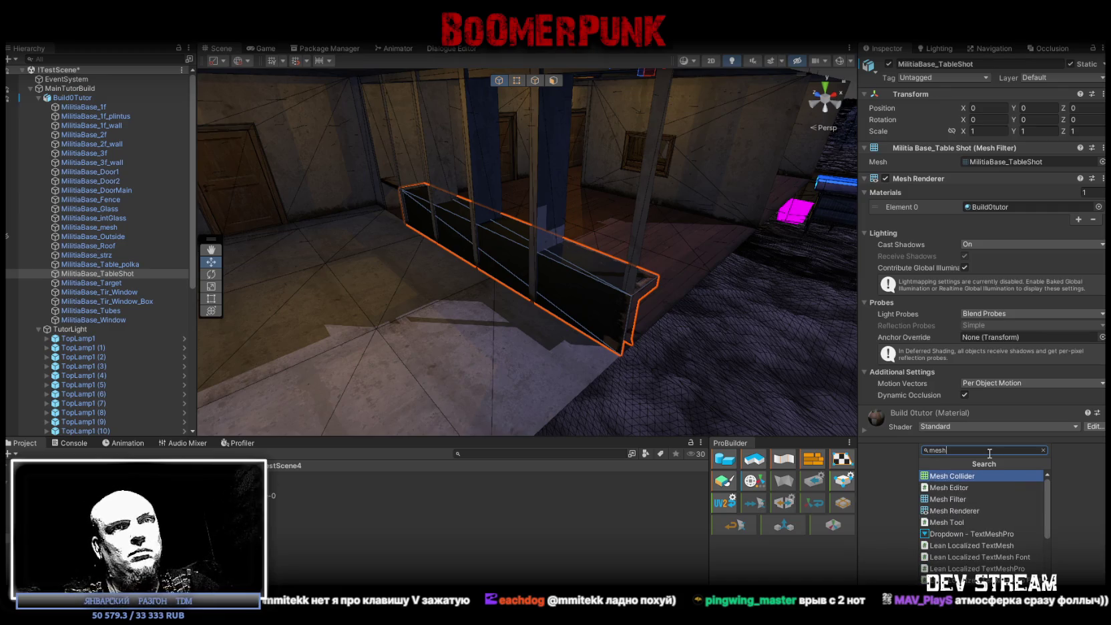
left_click(952, 476)
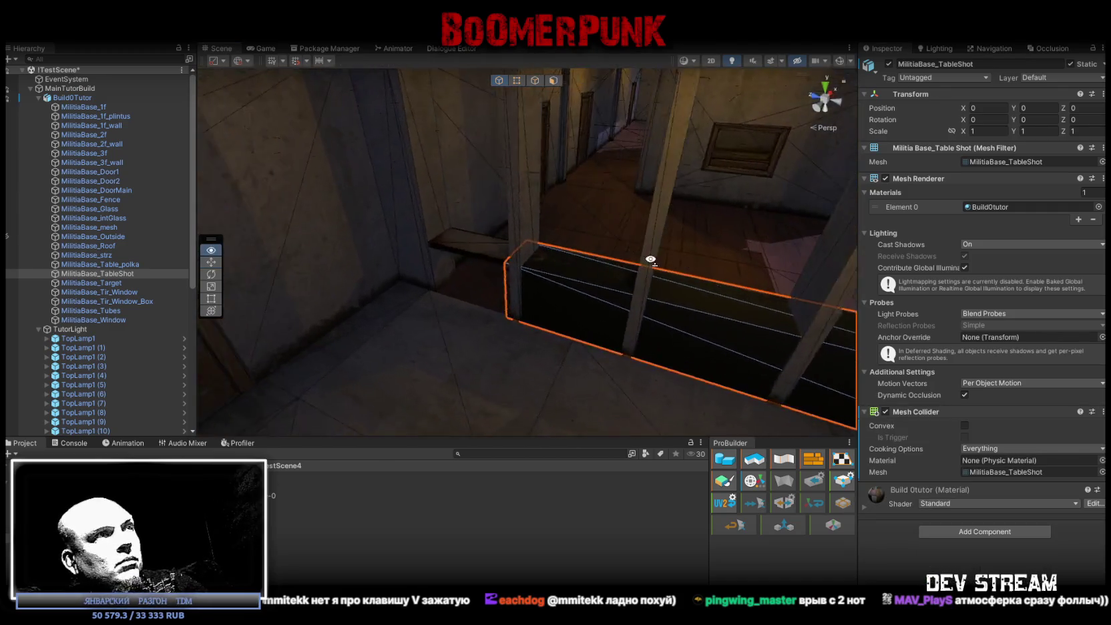
Add a Box Collider to MilitiaBase_Table_polka and rotate it to about -94° on X
left_click(502, 247)
left_click(501, 247)
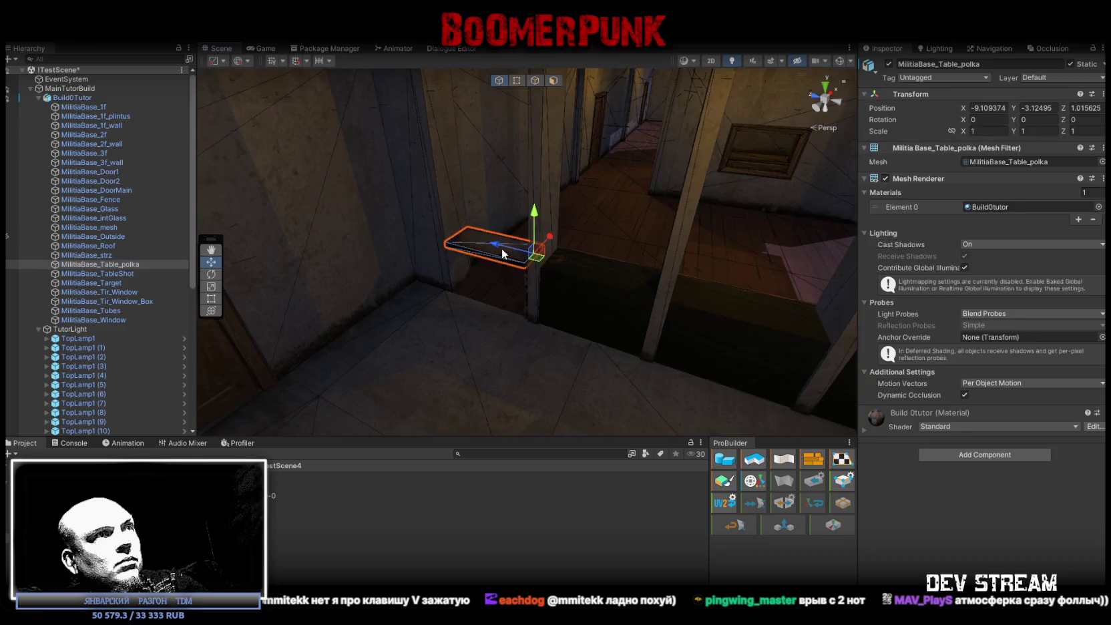
left_click(976, 455)
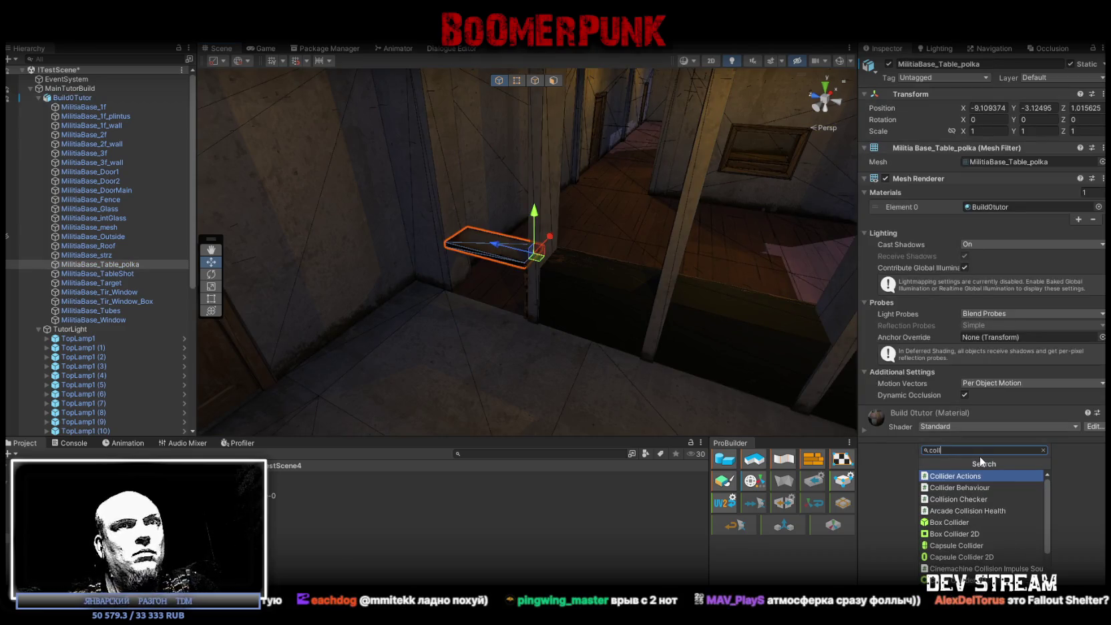
left_click(954, 522)
key("f")
key("e")
left_click_drag(573, 237, 724, 251)
mouse_move(723, 252)
left_mouse_down()
mouse_move(636, 249)
mouse_move(450, 287)
left_mouse_up()
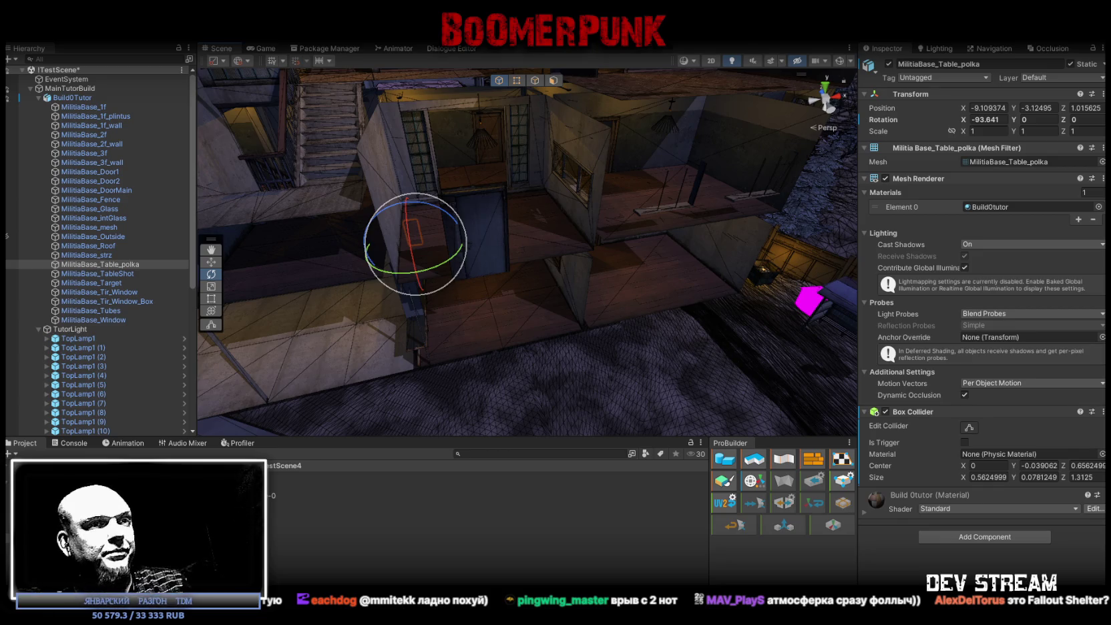
key("alt+Tab")
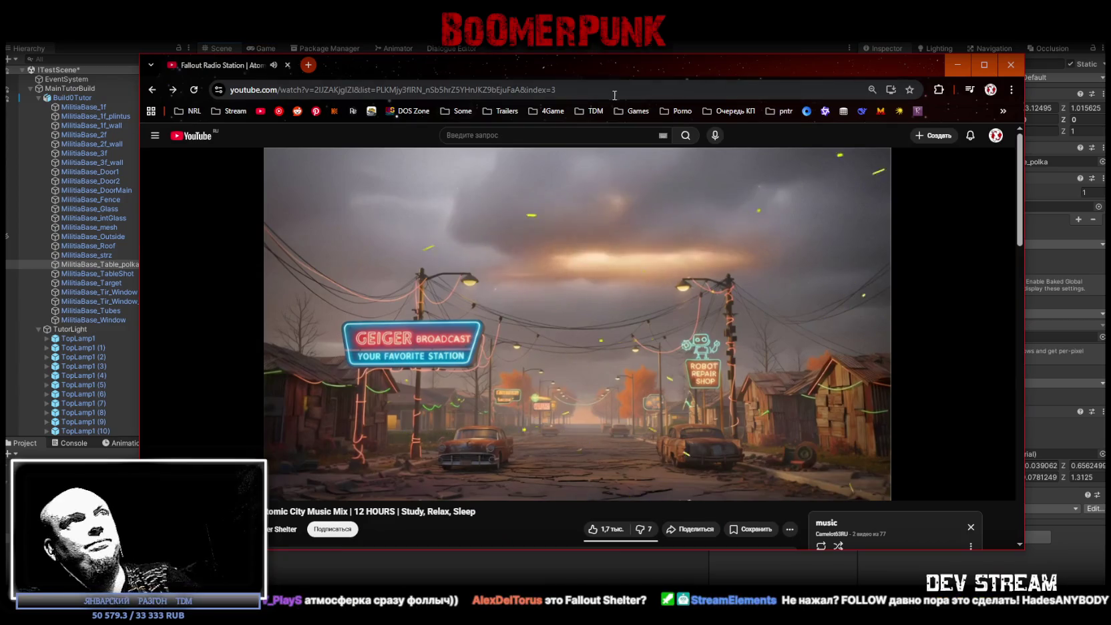
Select part of the Atomic City Music Mix video URL, then minimize Chrome back to Unity
left_click(624, 91)
scroll(572, 387, "down", 3)
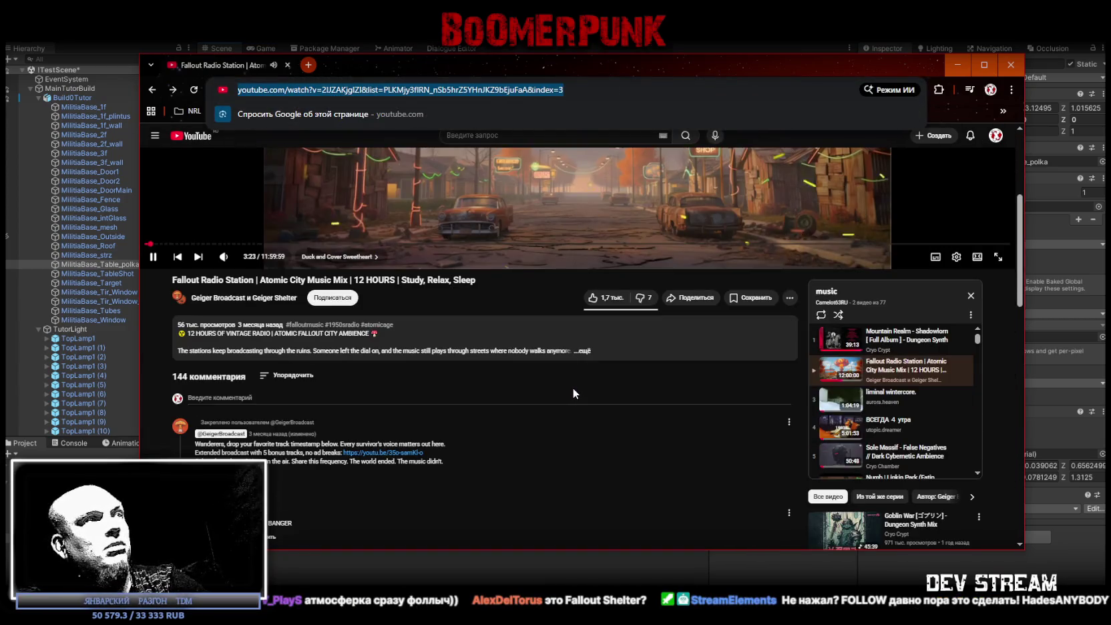
scroll(572, 387, "up", 3)
left_click(457, 90)
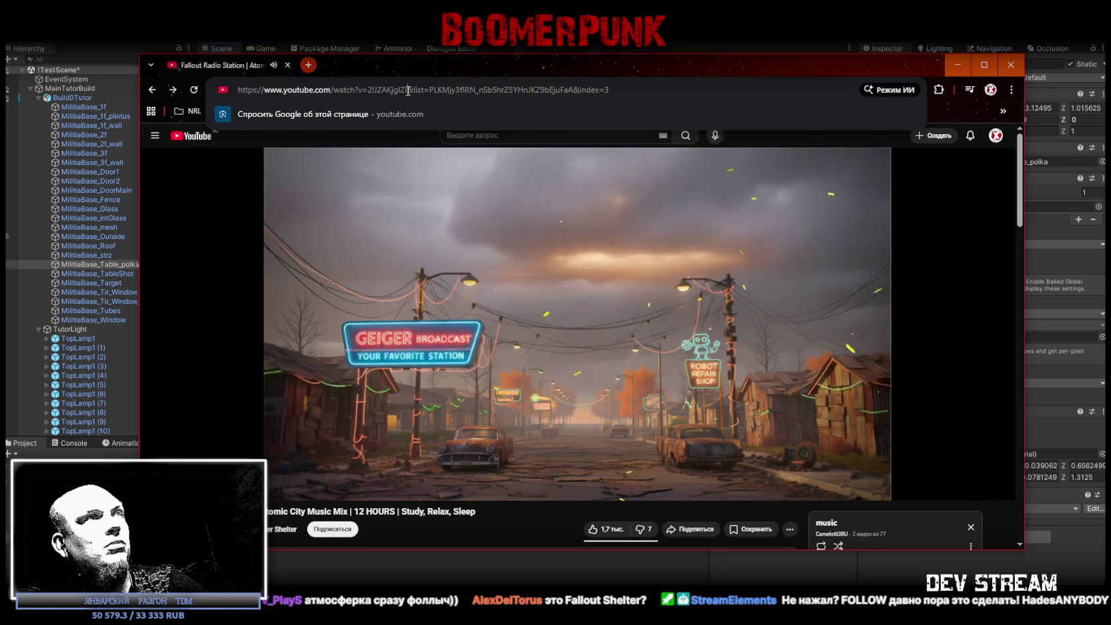
left_click_drag(408, 89, 216, 81)
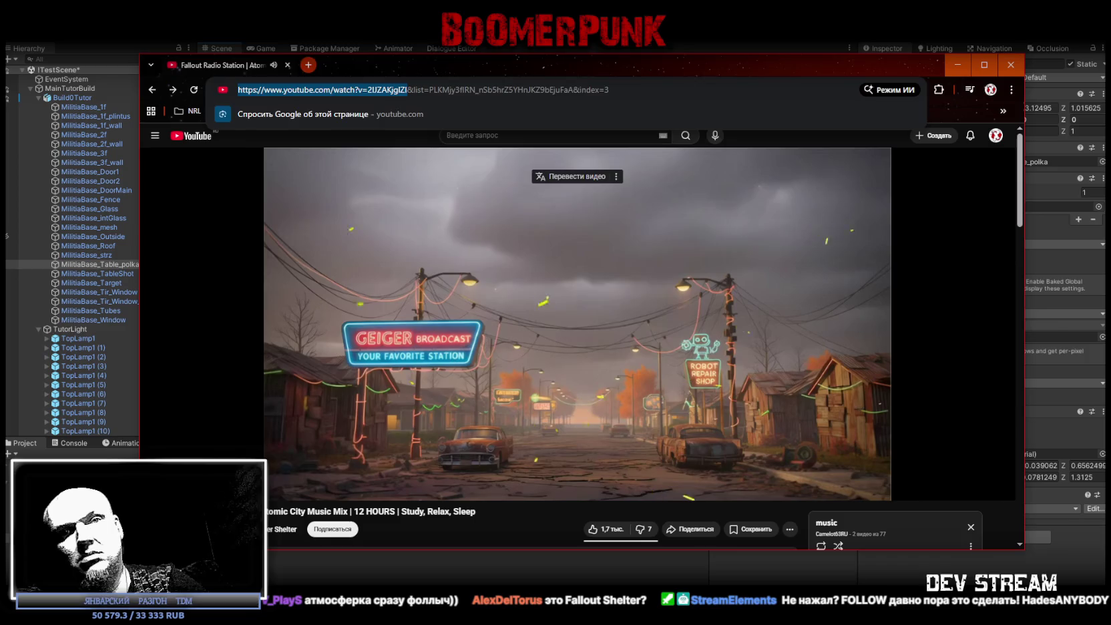
key("alt+Tab")
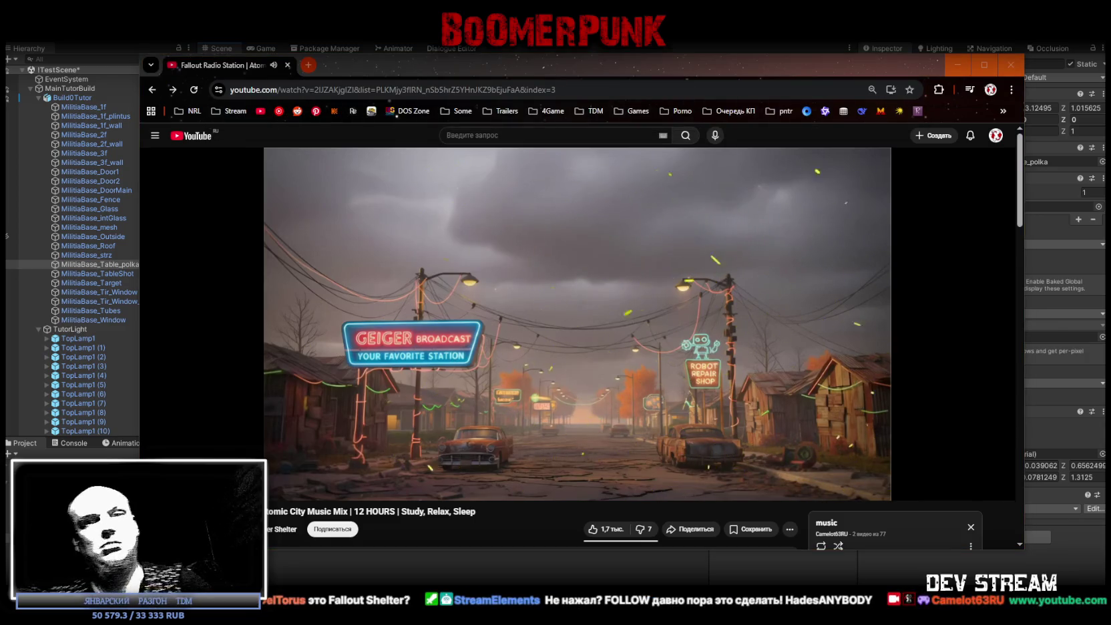
left_click(958, 65)
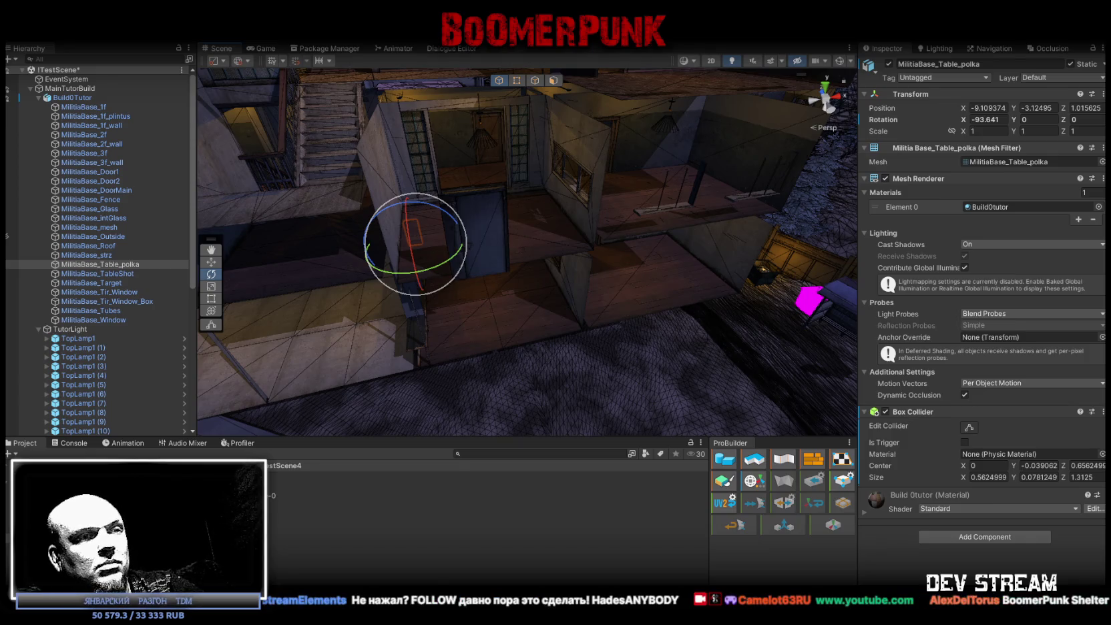
Place TopLamp1 (16) after TopLamp1 (15) and lower it to Y -1.126
mouse_move(508, 232)
left_mouse_down()
mouse_move(558, 239)
mouse_move(549, 241)
mouse_move(558, 225)
mouse_move(541, 218)
mouse_move(590, 315)
mouse_move(577, 302)
mouse_move(592, 292)
mouse_move(573, 282)
mouse_move(293, 263)
mouse_move(525, 241)
mouse_move(496, 226)
mouse_move(541, 218)
mouse_move(657, 273)
mouse_move(641, 285)
mouse_move(535, 180)
left_mouse_up()
left_click(529, 193)
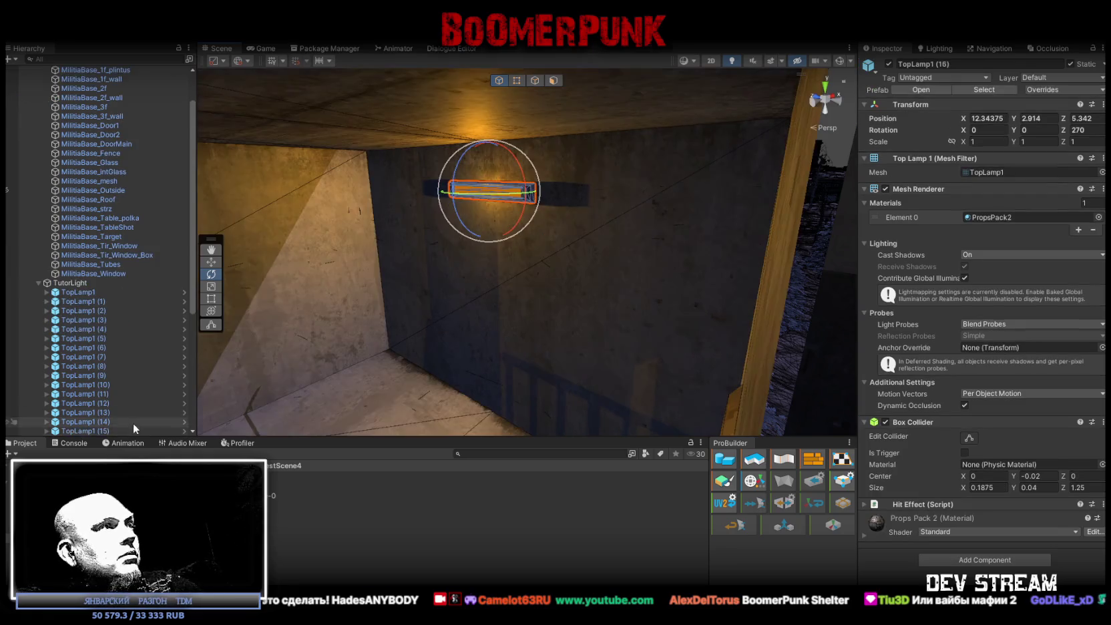
scroll(130, 423, "down", 4)
left_click_drag(106, 398, 98, 324)
left_click_drag(374, 321, 262, 264)
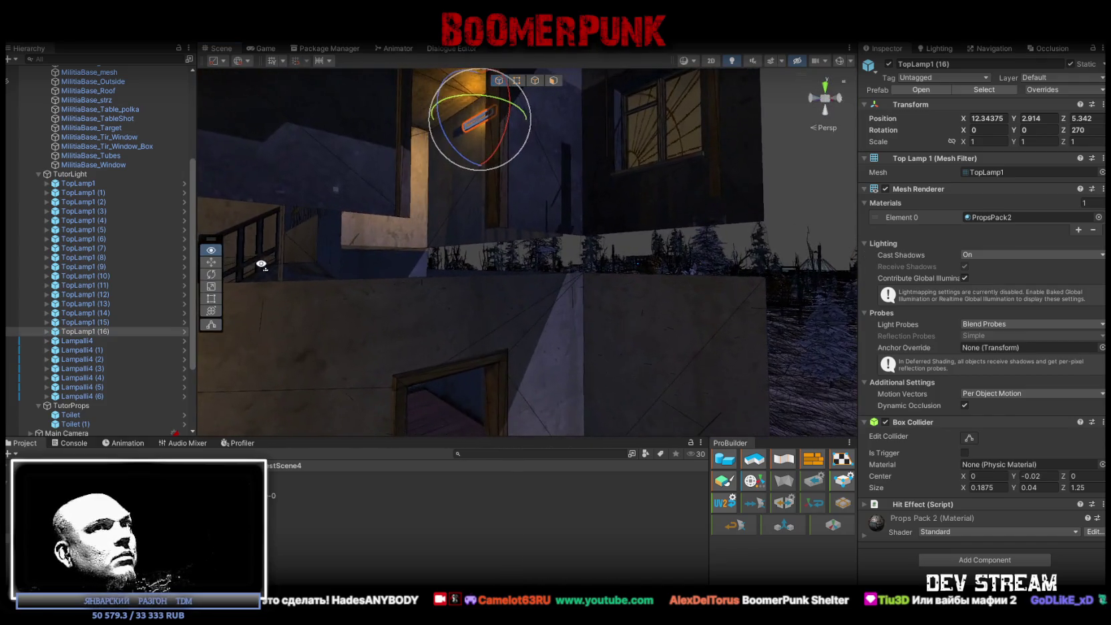
left_click_drag(408, 199, 514, 148)
key("w")
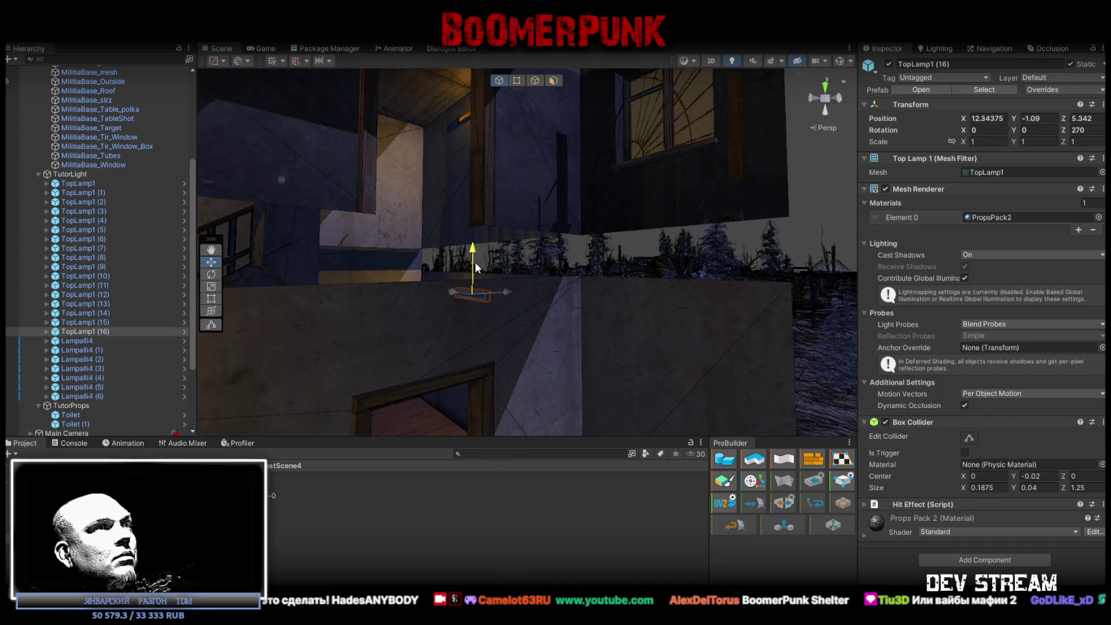
key("f")
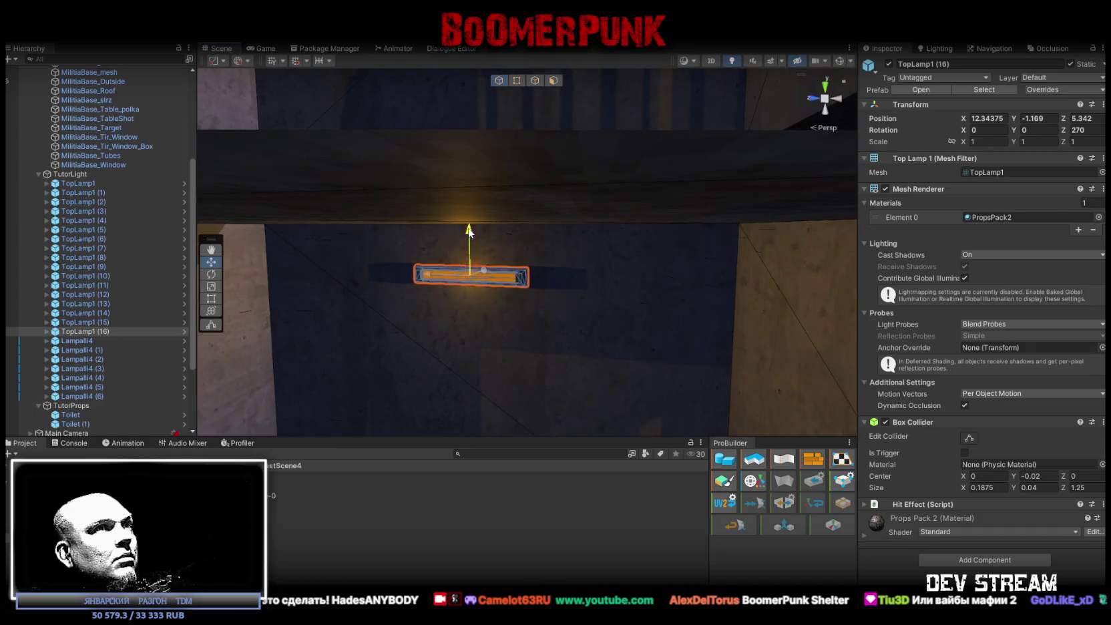
left_click_drag(474, 251, 537, 265)
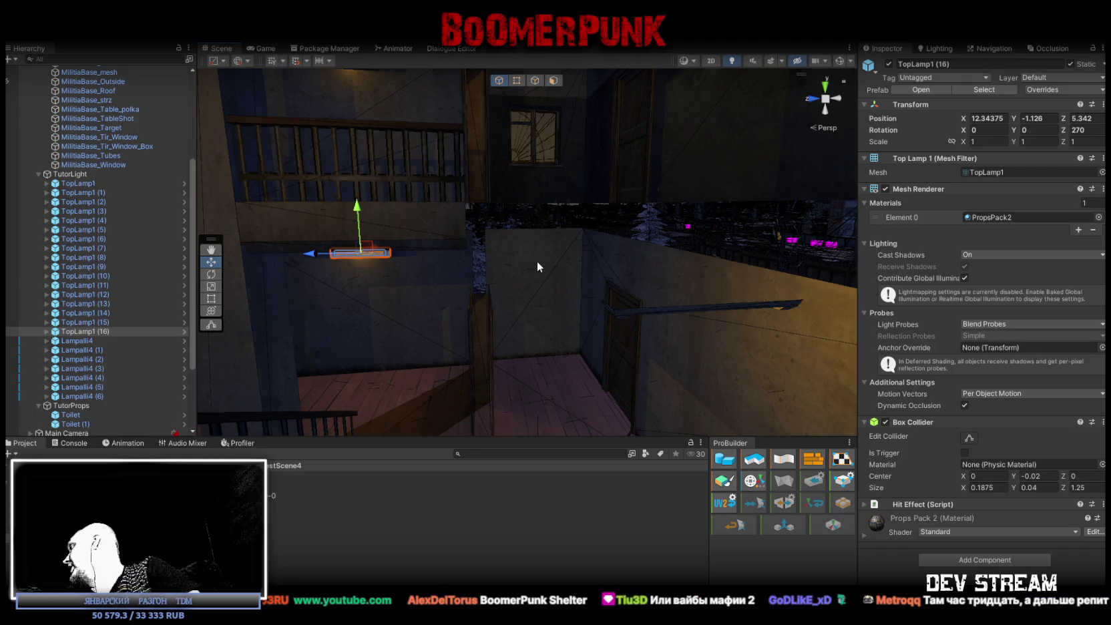
Play-test the militia base in a maximized Game view, using an inventory item
mouse_move(532, 260)
left_mouse_down()
mouse_move(618, 330)
mouse_move(504, 389)
mouse_move(524, 377)
mouse_move(517, 331)
mouse_move(529, 343)
mouse_move(410, 347)
mouse_move(488, 339)
mouse_move(566, 313)
mouse_move(666, 306)
mouse_move(565, 73)
left_mouse_up()
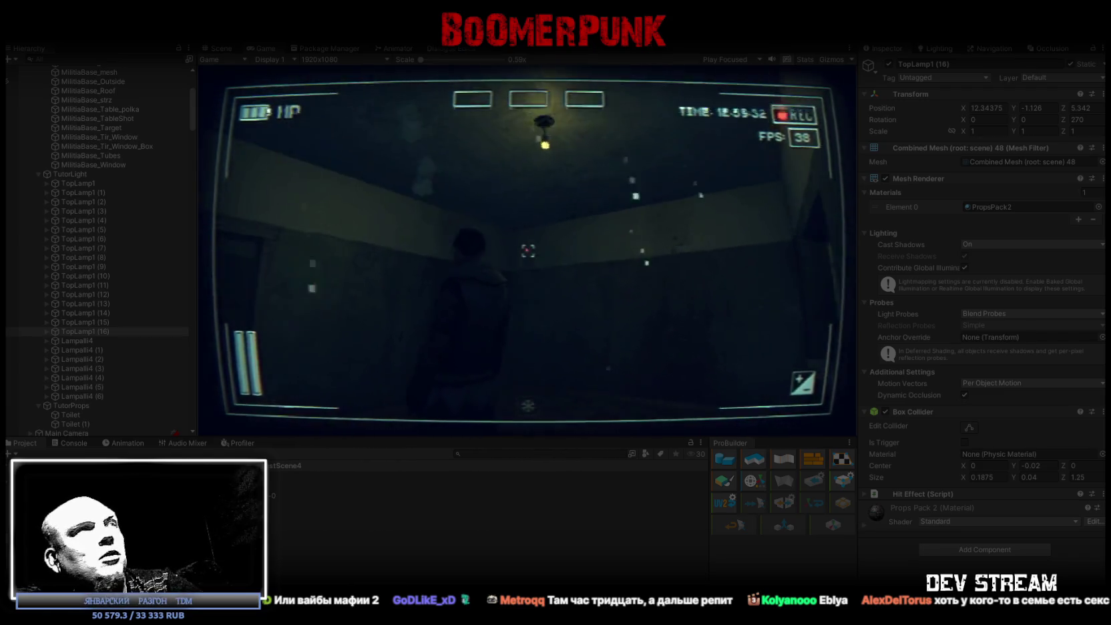
double_click(268, 49)
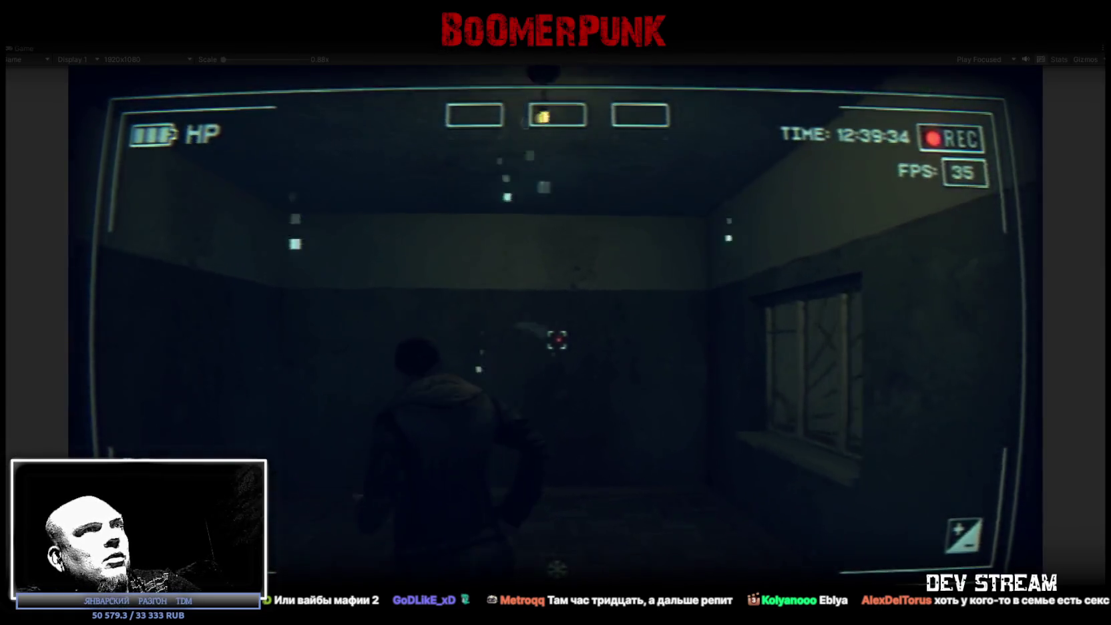
key("e")
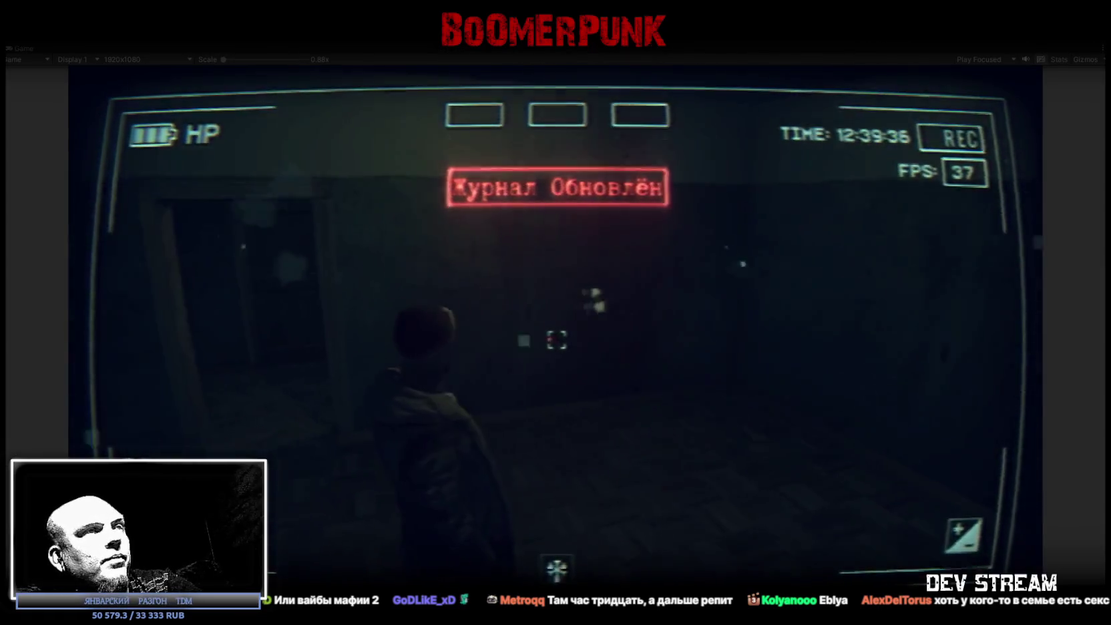
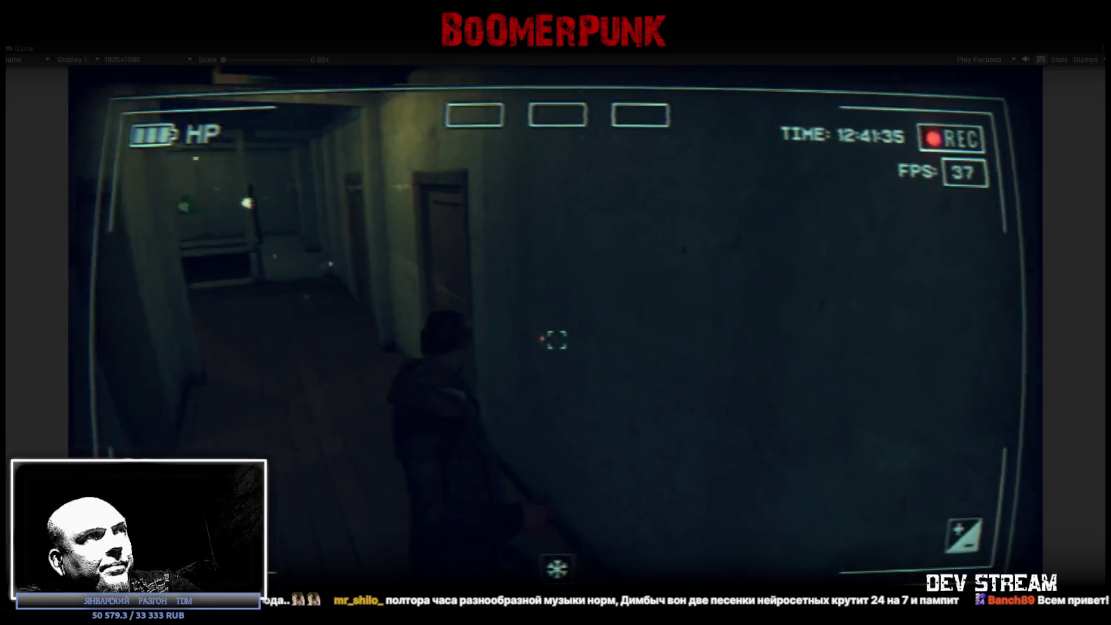
Bring up the in-game menu to leave Play mode and return to scene editing
key("Escape")
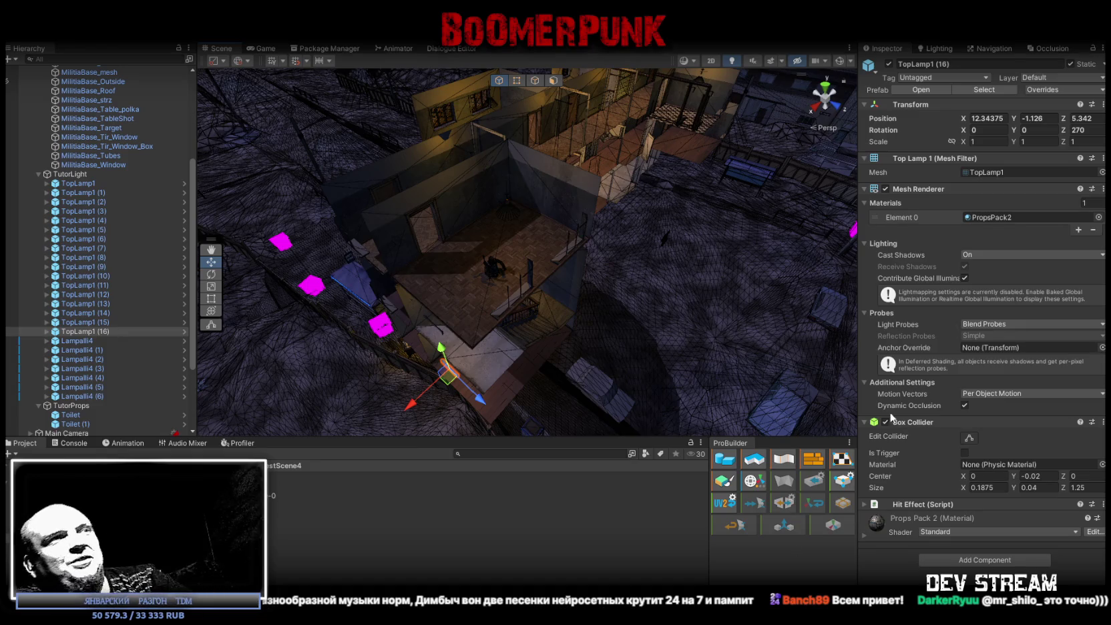
Fly into the corridor and inspect TopLamp1, undoing an accidental move
mouse_move(613, 279)
left_mouse_down()
mouse_move(507, 297)
mouse_move(765, 193)
mouse_move(753, 175)
left_mouse_up()
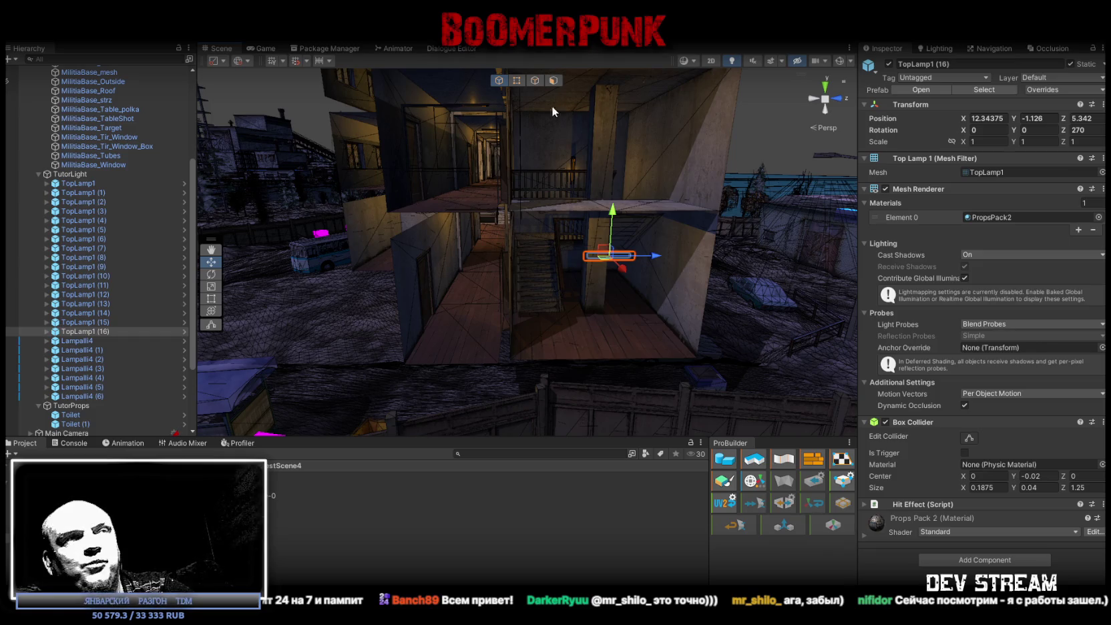
mouse_move(604, 217)
left_mouse_down()
mouse_move(548, 196)
mouse_move(233, 175)
mouse_move(382, 233)
mouse_move(808, 291)
mouse_move(770, 284)
mouse_move(778, 231)
left_mouse_up()
mouse_move(548, 187)
left_mouse_down()
mouse_move(541, 122)
mouse_move(593, 151)
left_mouse_up()
left_click(559, 198)
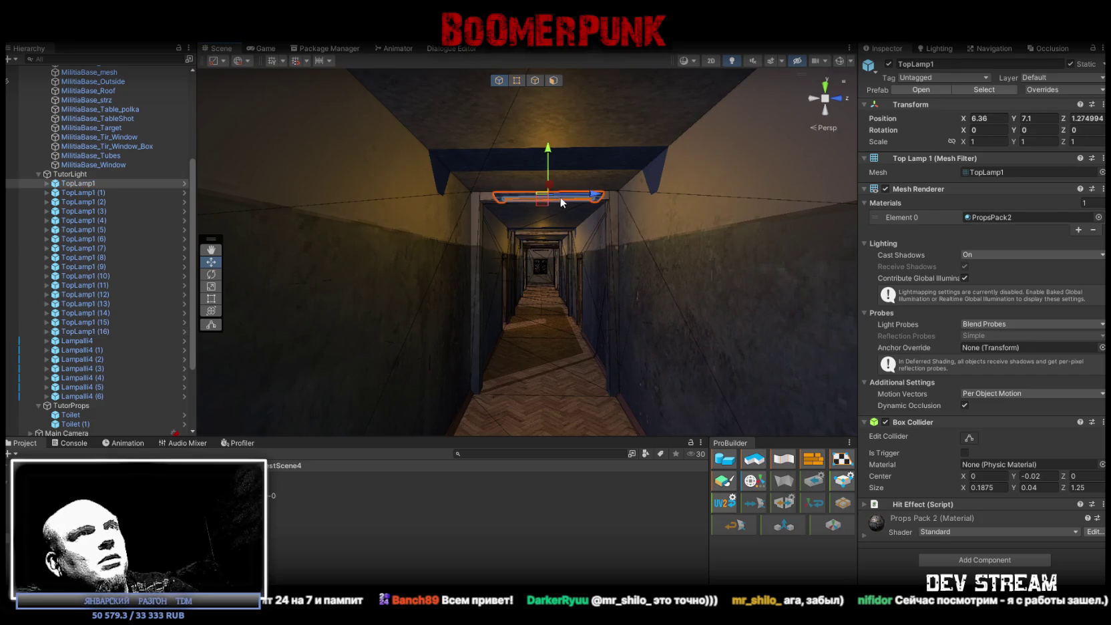
key("f")
left_click_drag(584, 222, 555, 221)
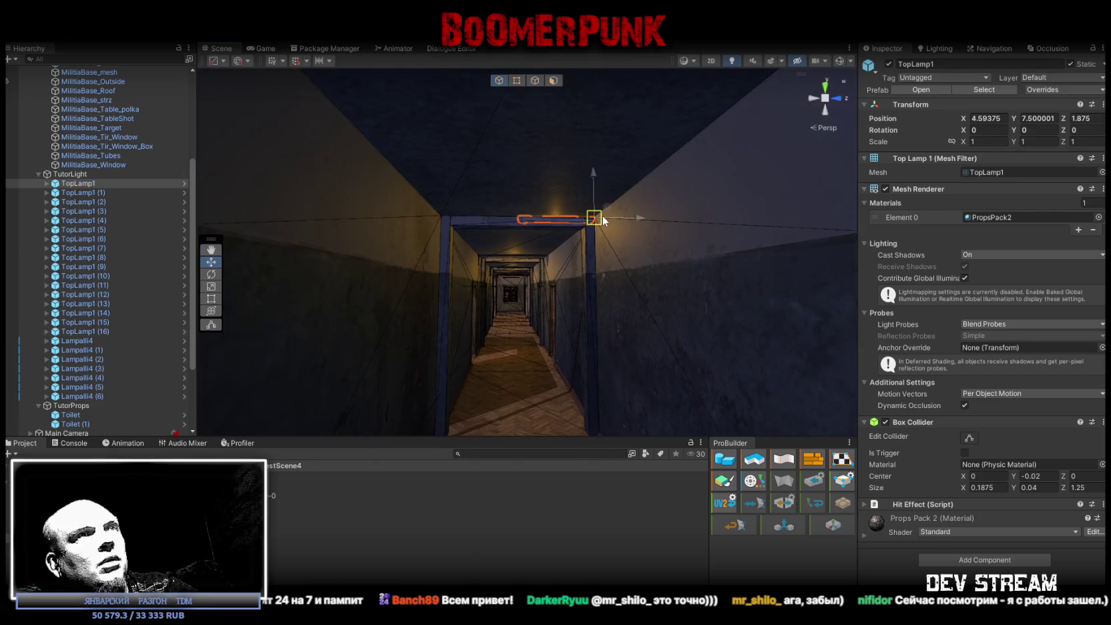
left_click(1039, 118)
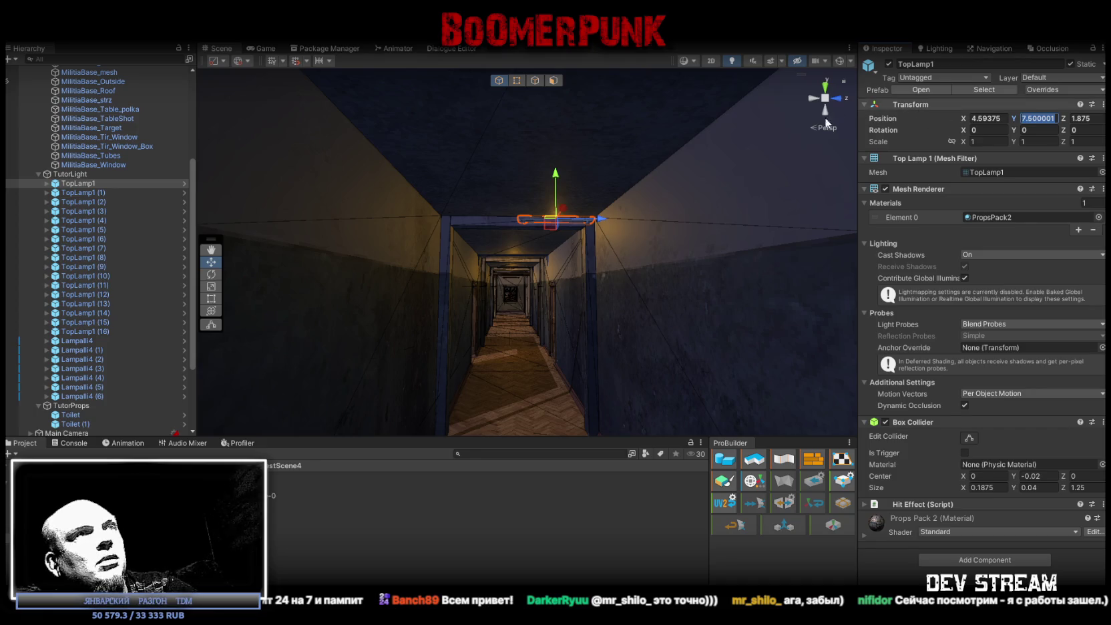
key("ctrl+z")
Set TopLamp1 through TopLamp1 (3) together to Position Y 7.5
left_click(106, 210, "shift")
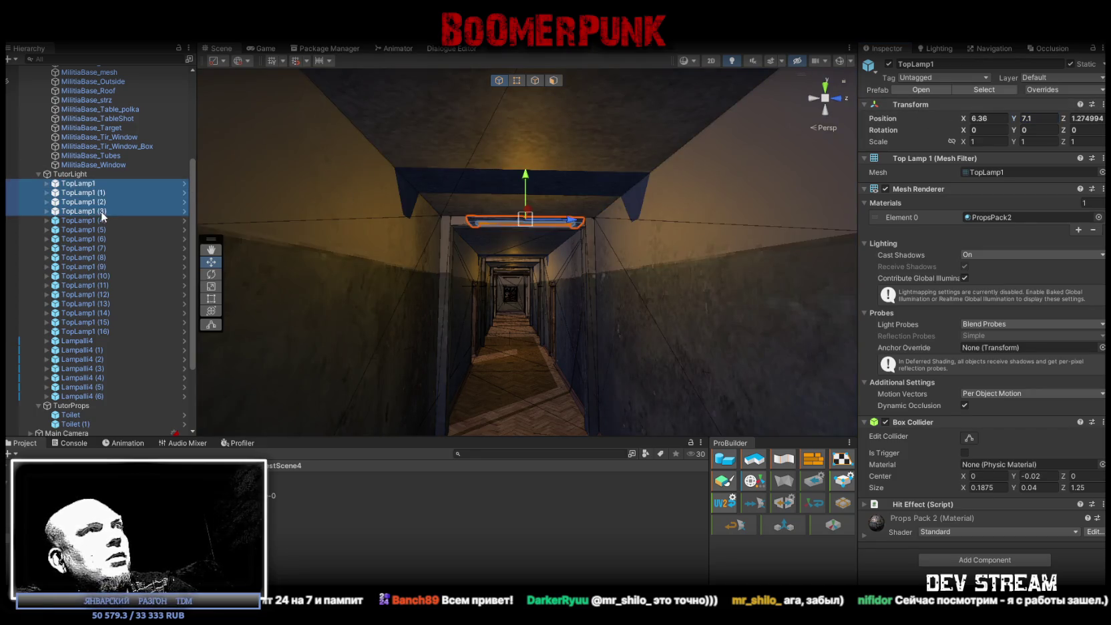
left_click(1043, 118)
type("7.5")
key("Return")
mouse_move(573, 212)
left_mouse_down()
mouse_move(881, 406)
mouse_move(909, 411)
mouse_move(865, 391)
left_mouse_up()
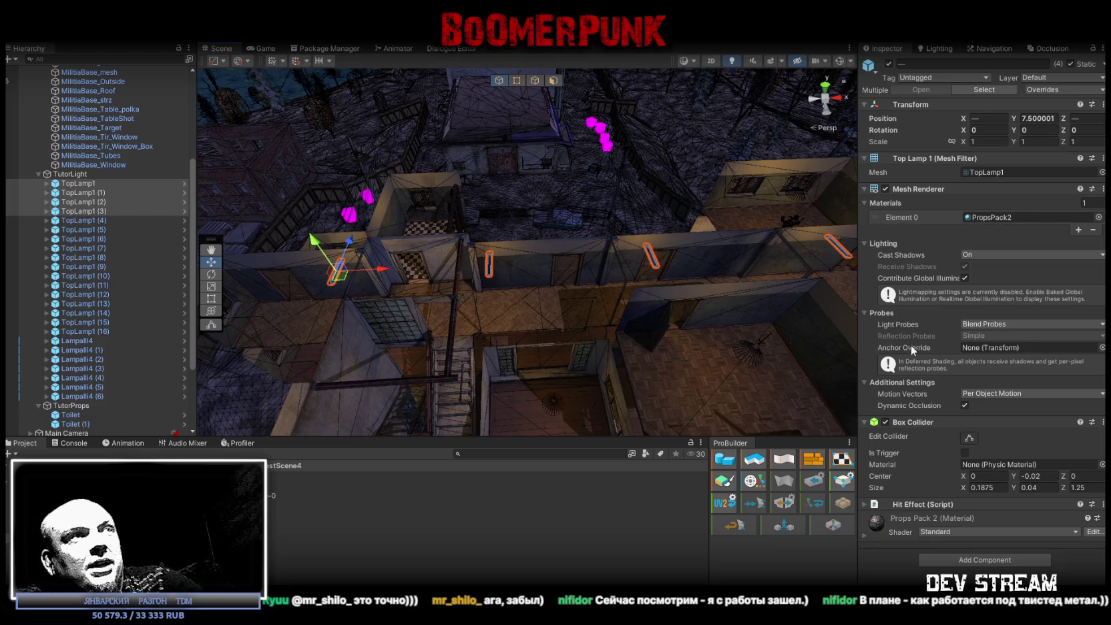
mouse_move(515, 297)
left_mouse_down()
mouse_move(483, 281)
mouse_move(590, 293)
mouse_move(585, 284)
mouse_move(575, 315)
mouse_move(592, 322)
mouse_move(568, 330)
mouse_move(618, 332)
mouse_move(633, 328)
mouse_move(613, 308)
mouse_move(719, 263)
mouse_move(627, 178)
mouse_move(548, 186)
left_mouse_up()
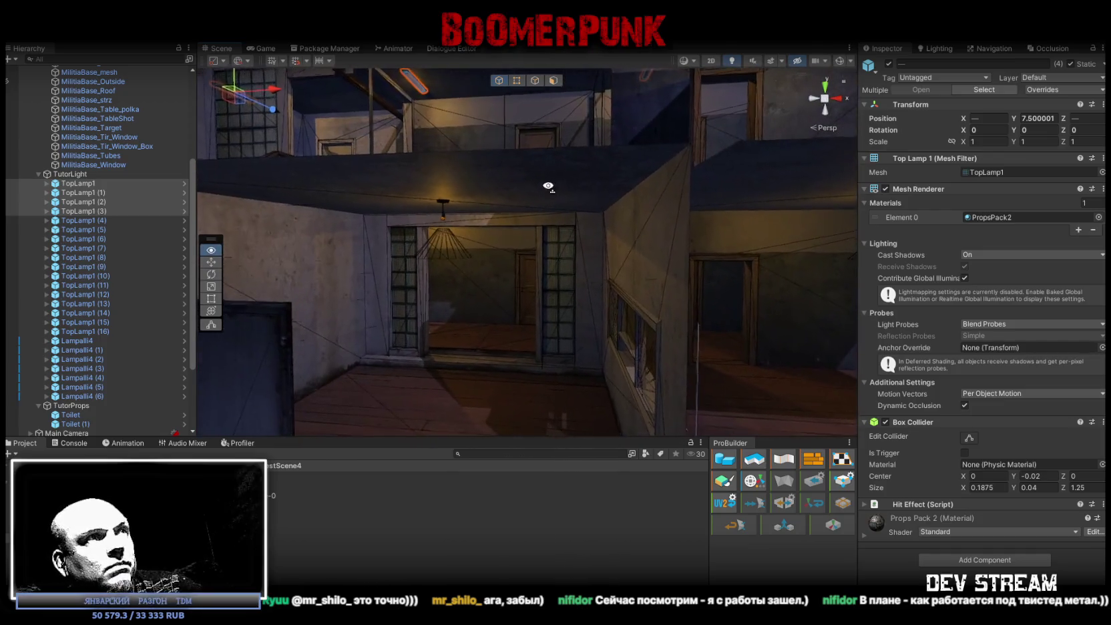
Select Lampalli4 through Lampalli4 (6) and frame the hanging lamps in view
left_click(448, 241)
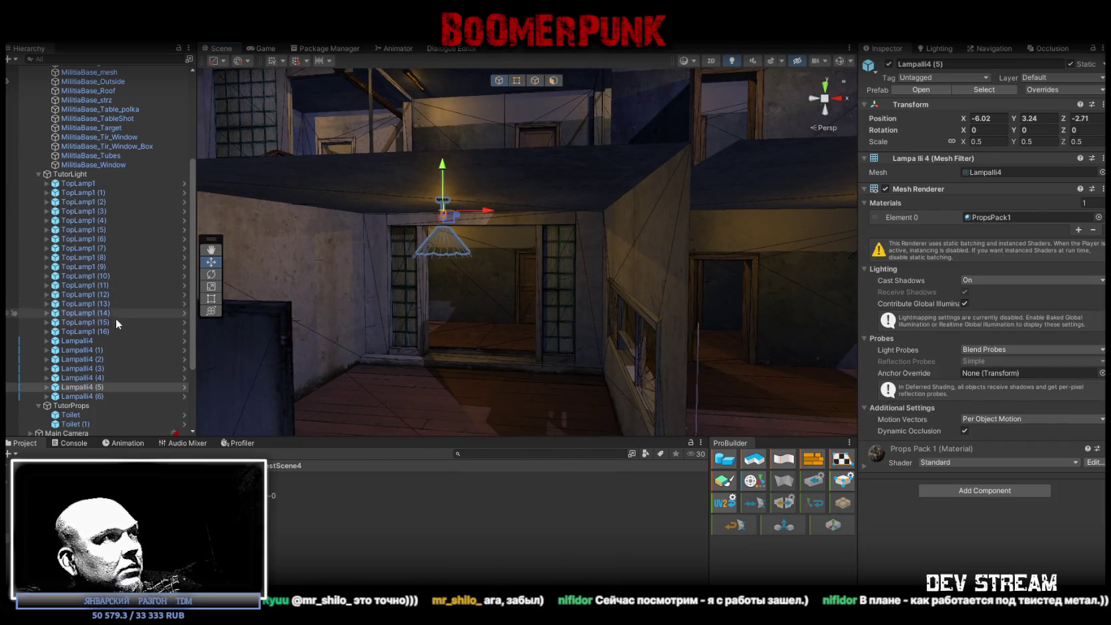
left_click(94, 342)
left_click(100, 396, "shift")
mouse_move(460, 267)
left_mouse_down()
mouse_move(569, 273)
mouse_move(556, 260)
mouse_move(486, 261)
left_mouse_up()
key("f")
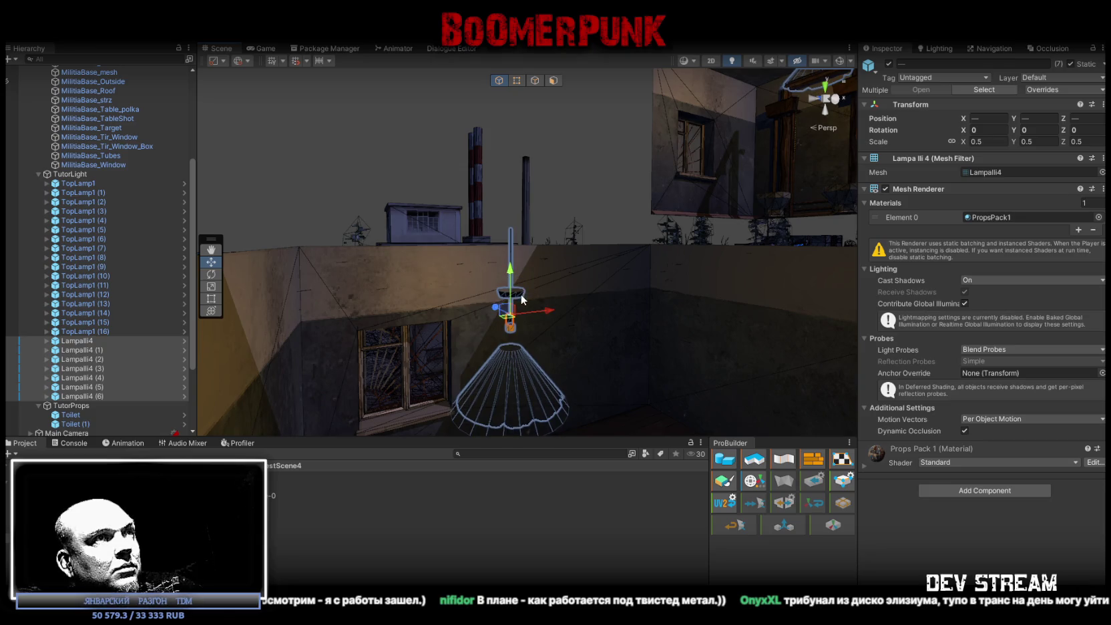
Multi-select the Lampalli4base child of all seven Lampalli4 lamps in the Hierarchy
left_click(521, 297)
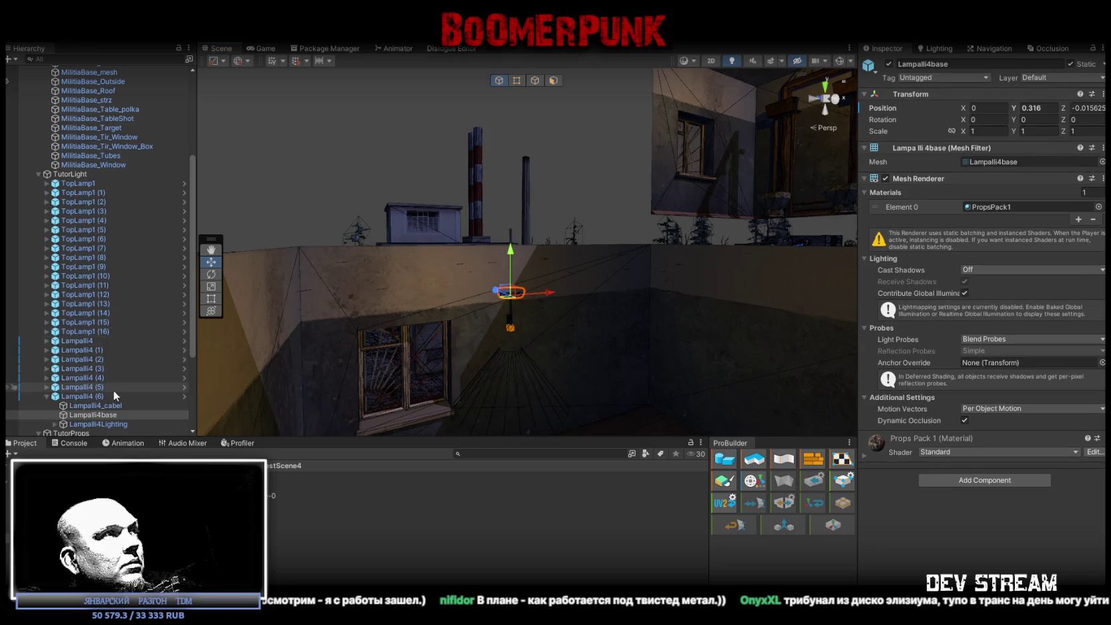
scroll(118, 380, "down", 3)
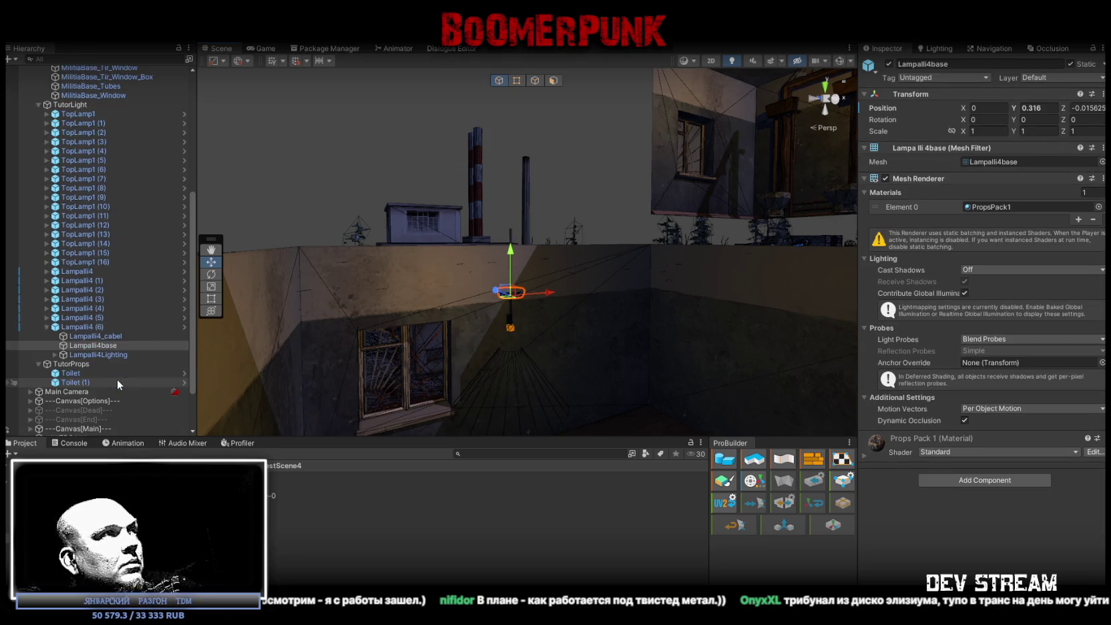
left_click(37, 105)
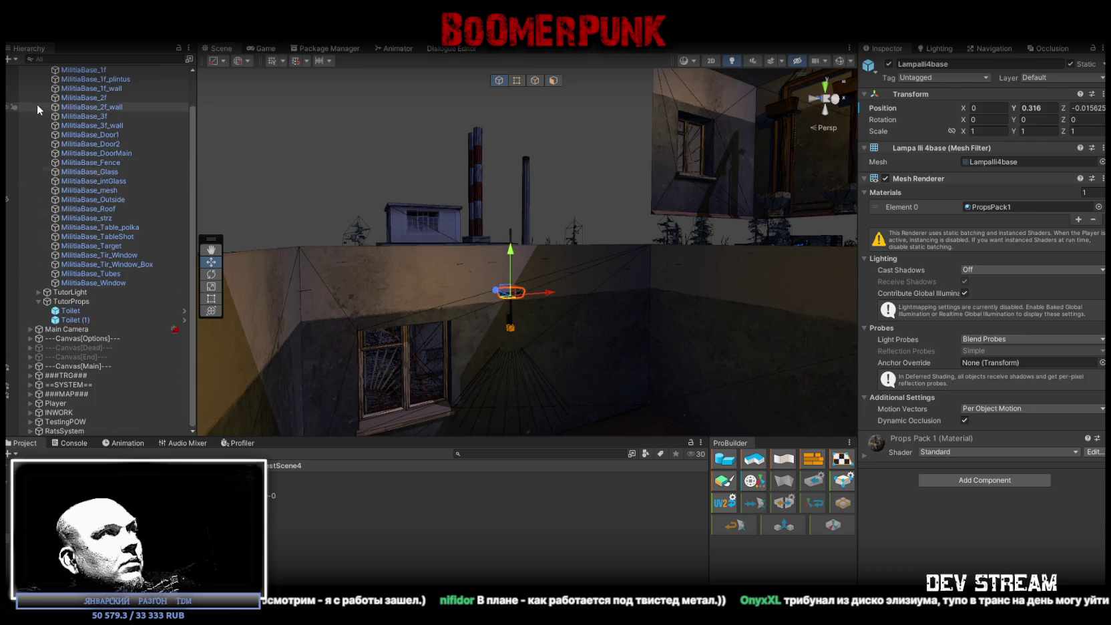
left_click(37, 292)
scroll(100, 318, "down", 10)
scroll(100, 319, "down", 15)
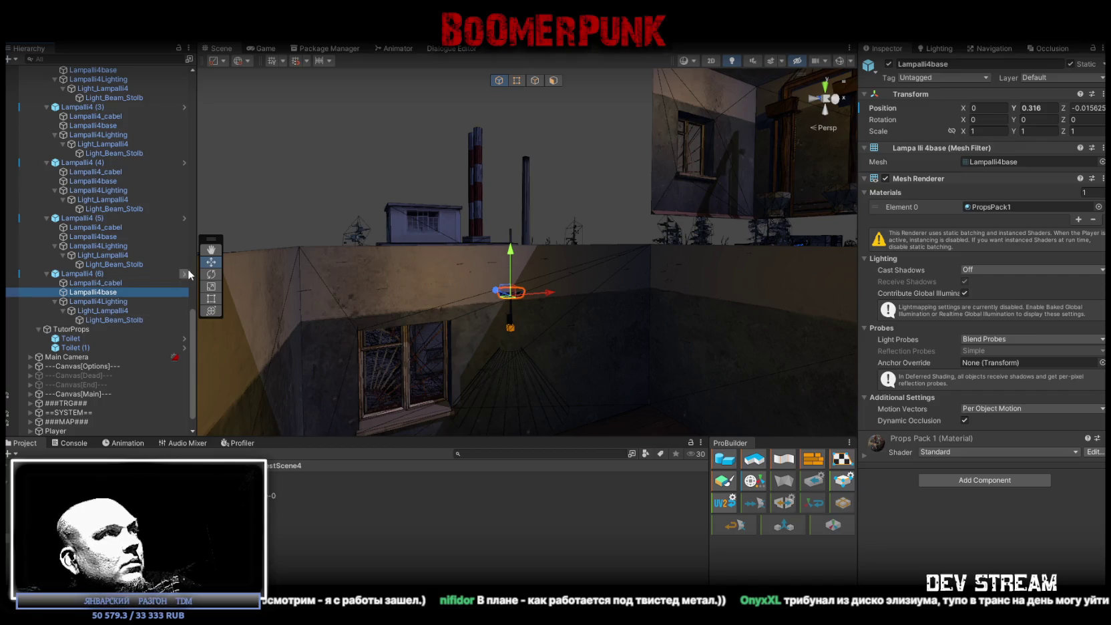
left_click(98, 237, "ctrl")
left_click(110, 182, "ctrl")
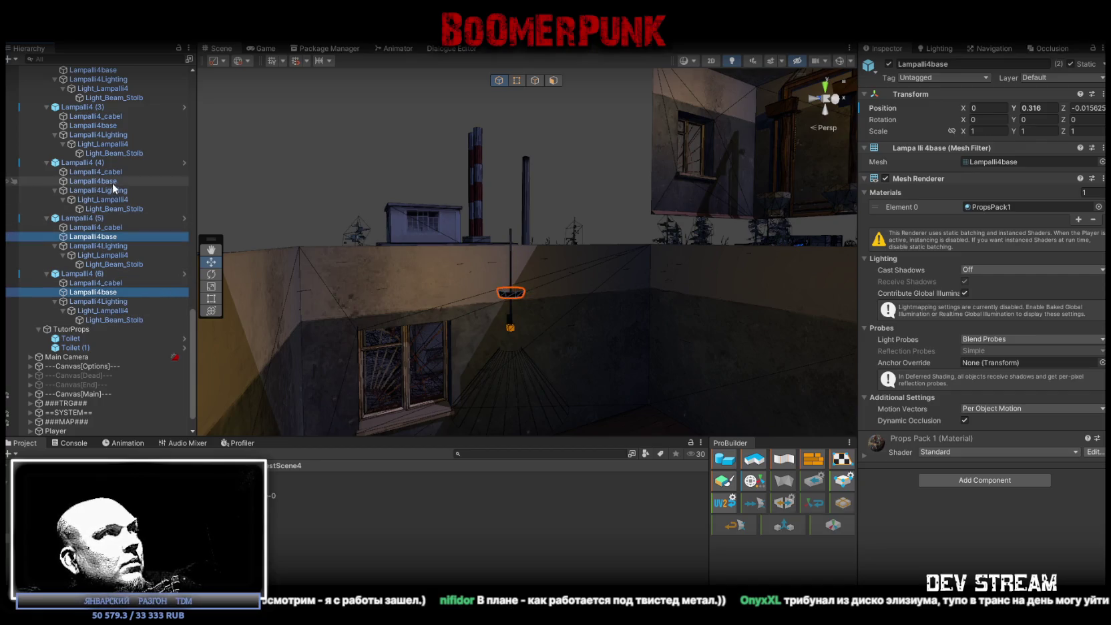
left_click(108, 124, "ctrl")
scroll(115, 72, "up", 3)
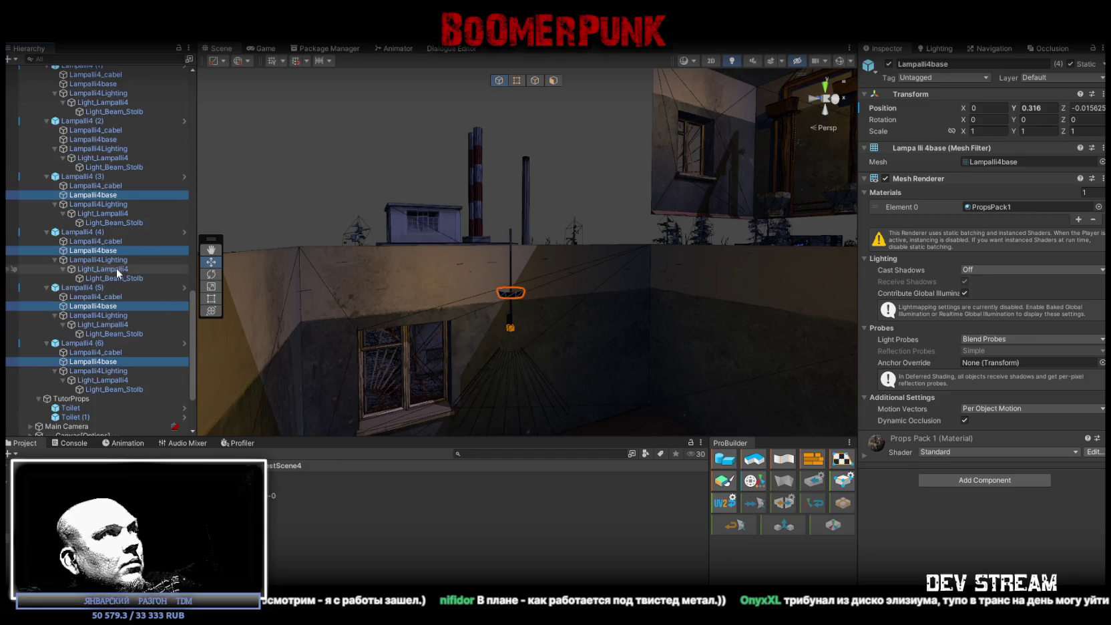
left_click(118, 138, "ctrl")
scroll(137, 160, "up", 3)
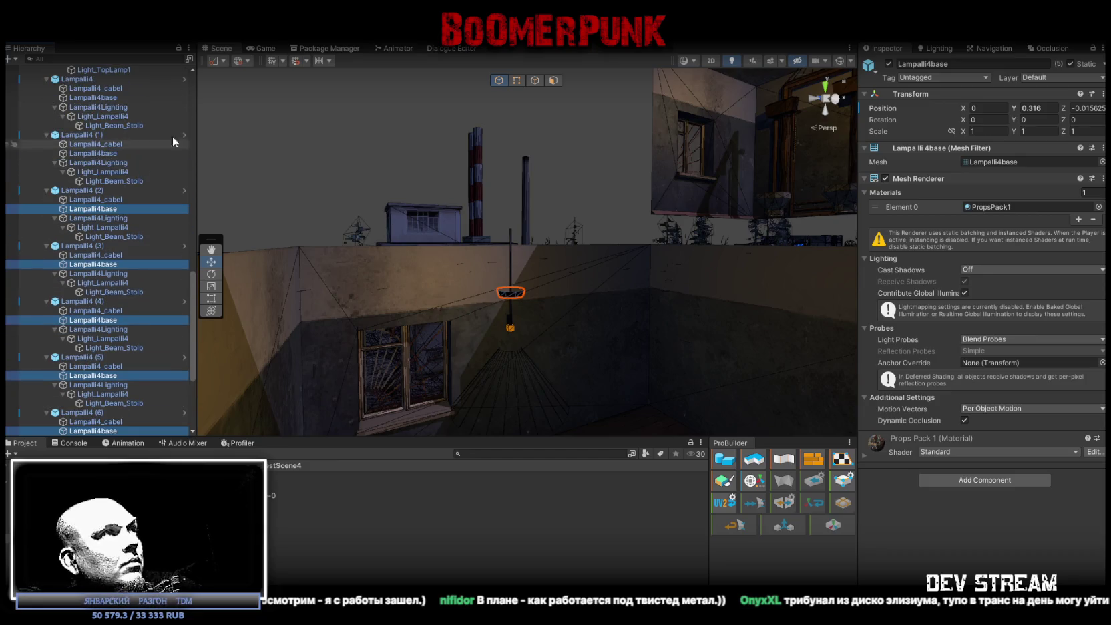
left_click(107, 152, "ctrl")
left_click(108, 98, "ctrl")
scroll(144, 137, "up", 5)
scroll(140, 226, "down", 10)
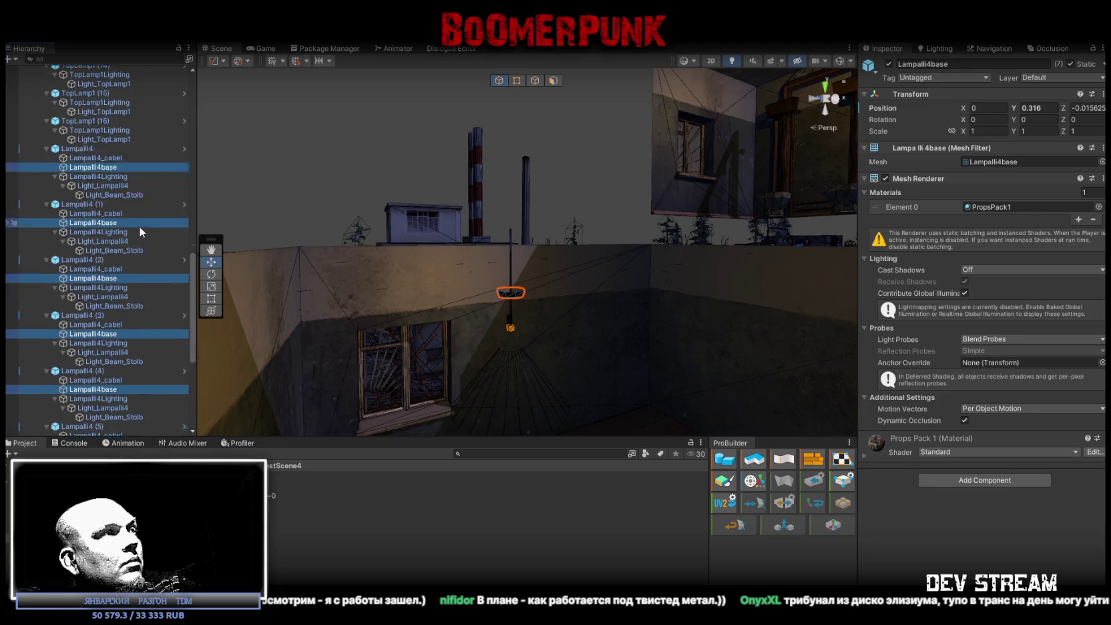
Drag the seven selected Lampalli4base pieces up to the ceiling and re-expand the TutorLight group
mouse_move(521, 232)
left_mouse_down()
mouse_move(452, 238)
mouse_move(560, 285)
mouse_move(451, 219)
mouse_move(382, 226)
mouse_move(388, 161)
left_mouse_up()
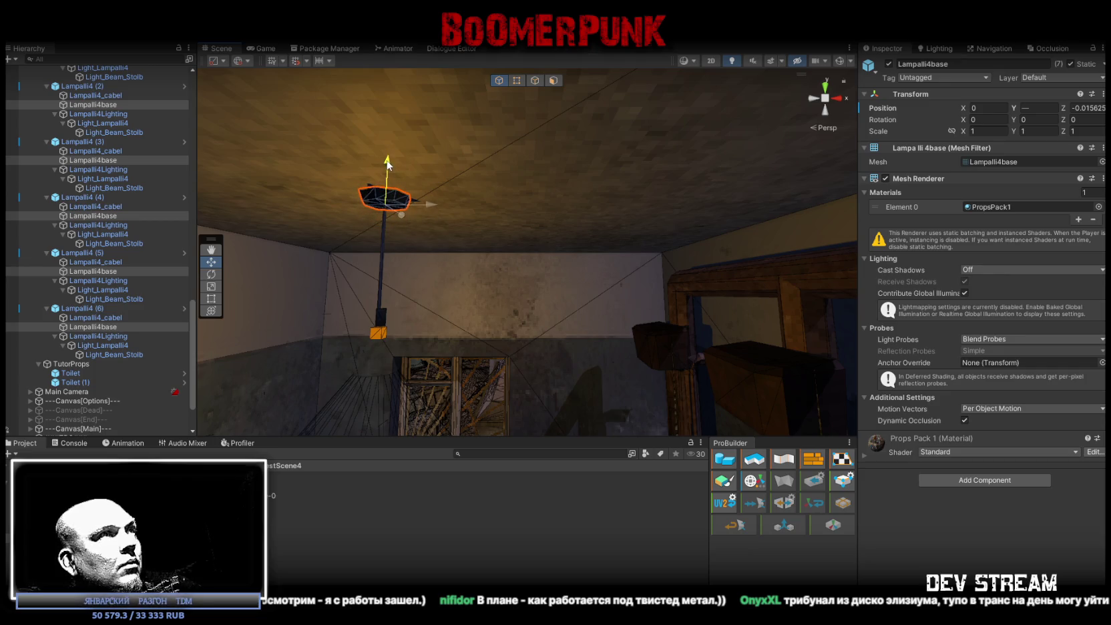
mouse_move(476, 217)
left_mouse_down()
mouse_move(487, 214)
mouse_move(567, 271)
mouse_move(512, 176)
left_mouse_up()
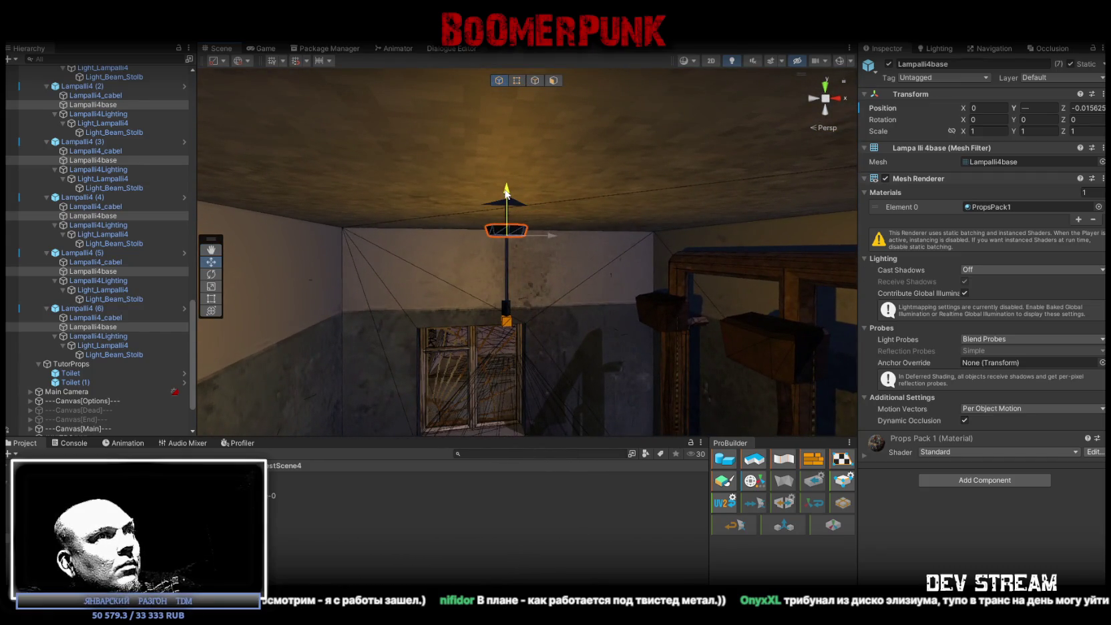
scroll(128, 229, "up", 10)
scroll(142, 233, "up", 10)
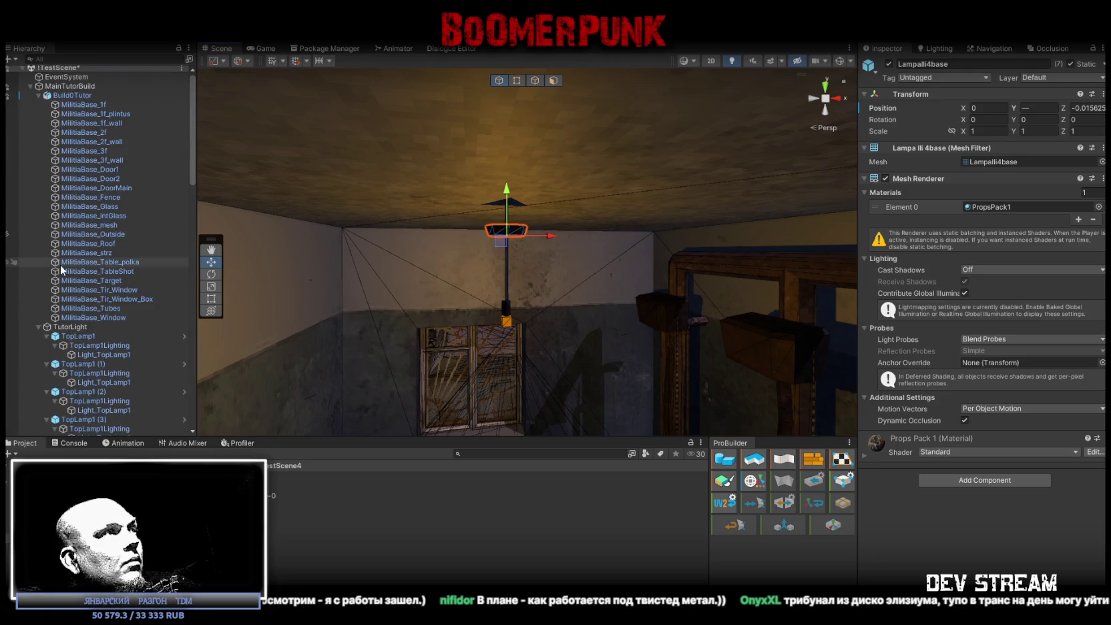
left_click(30, 86)
left_click(30, 88)
left_click(38, 108)
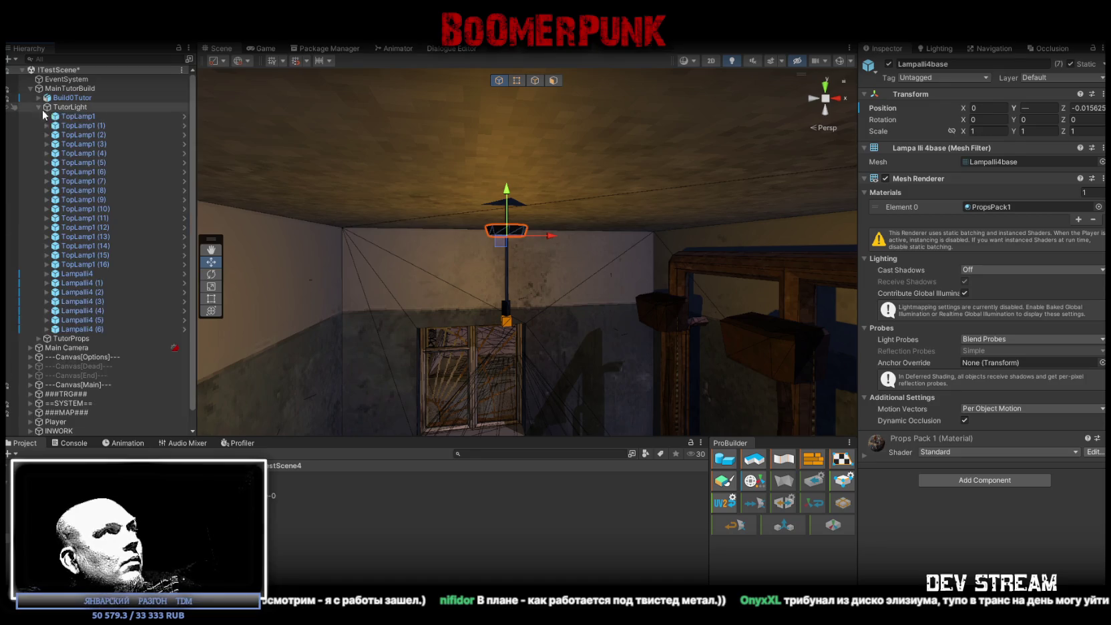
Select and frame Lampalli4 through Lampalli4 (6), then raise them toward the ceilings
left_click(89, 273)
left_click(156, 327, "shift")
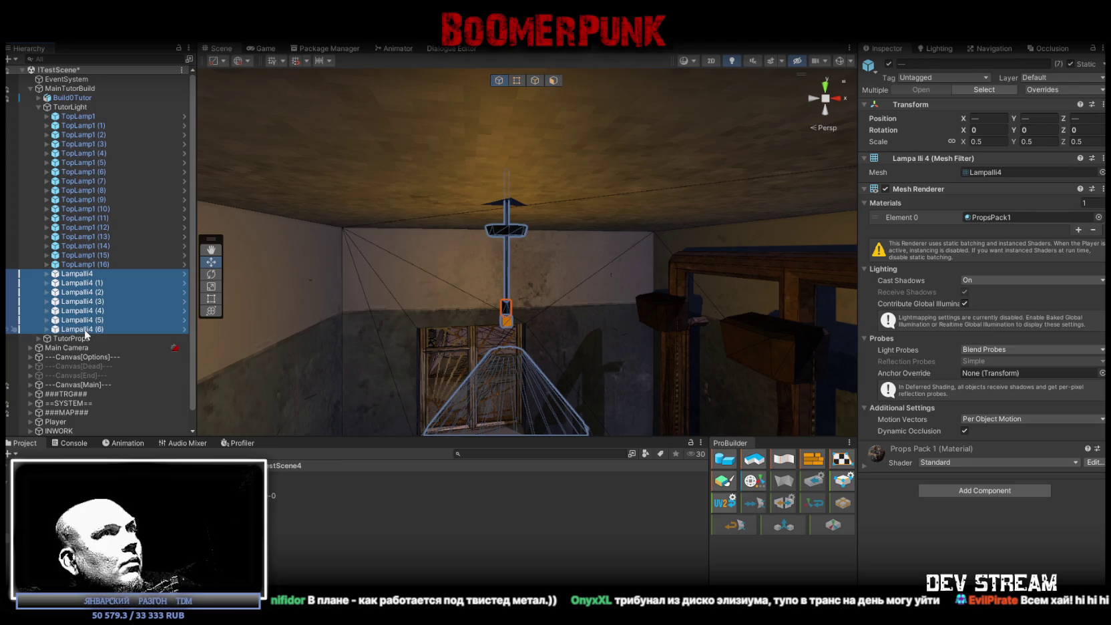
key("f")
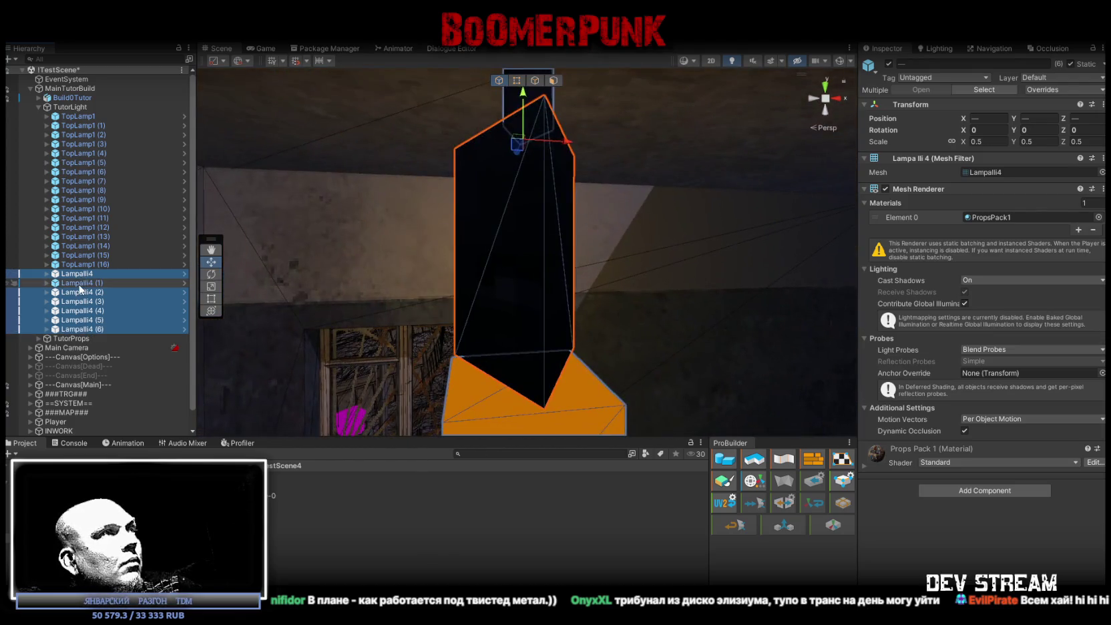
mouse_move(507, 254)
left_mouse_down()
mouse_move(709, 179)
mouse_move(764, 211)
mouse_move(432, 243)
left_mouse_up()
scroll(432, 243, "up", 10)
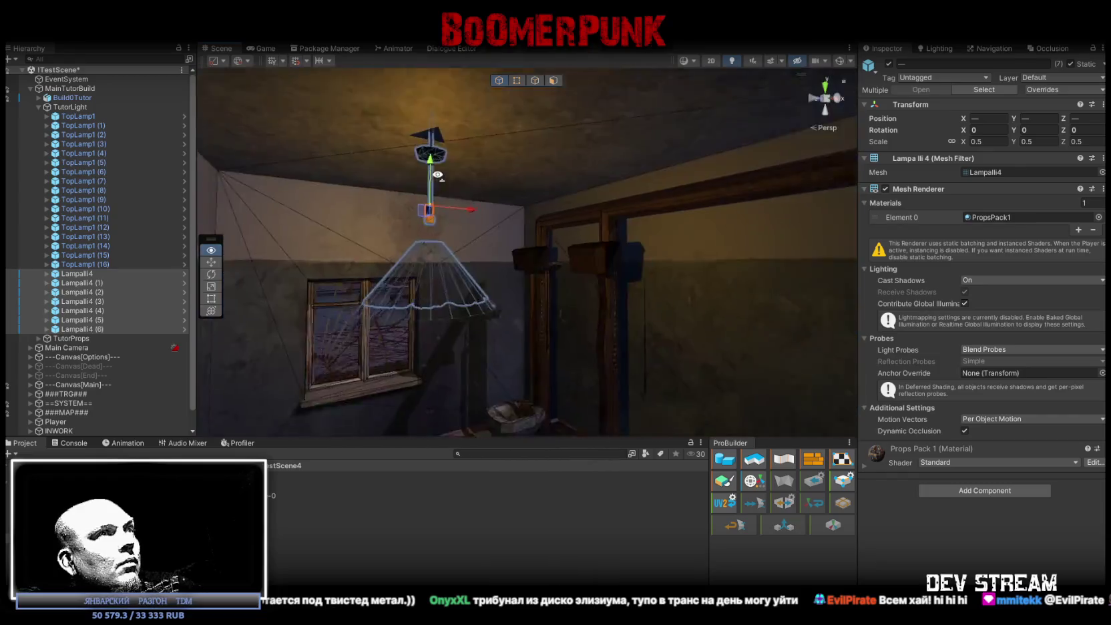
key("f")
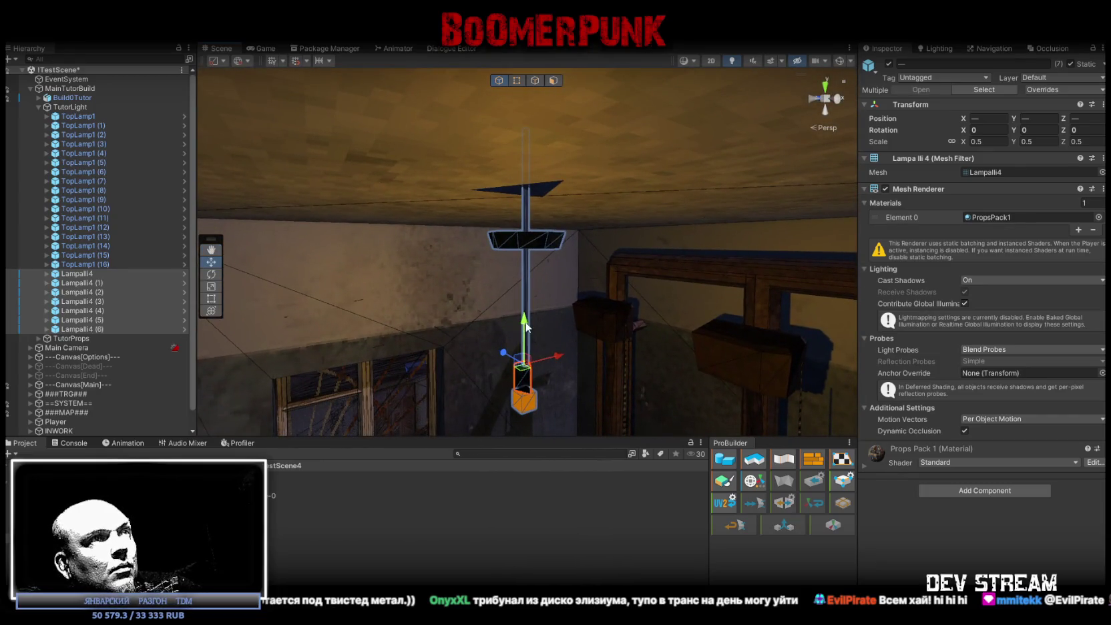
mouse_move(527, 302)
left_mouse_down()
mouse_move(535, 251)
mouse_move(641, 279)
left_mouse_up()
scroll(535, 251, "down", 10)
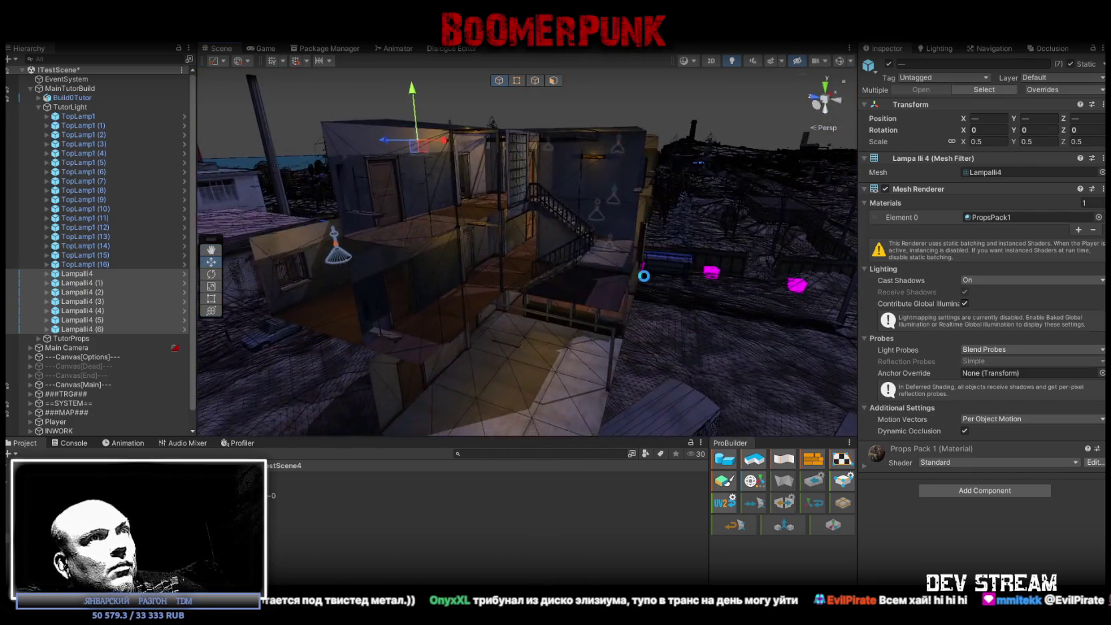
Save the scene, then orbit over the building to check the repositioned lamps
key("ctrl+s")
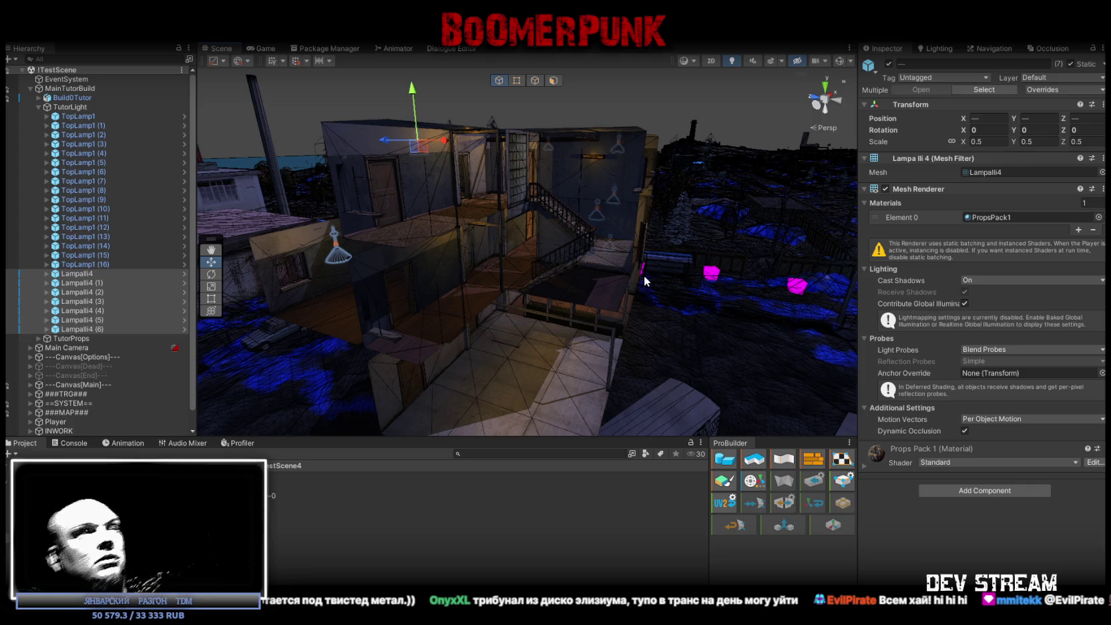
mouse_move(654, 202)
left_mouse_down()
mouse_move(547, 228)
mouse_move(526, 218)
left_mouse_up()
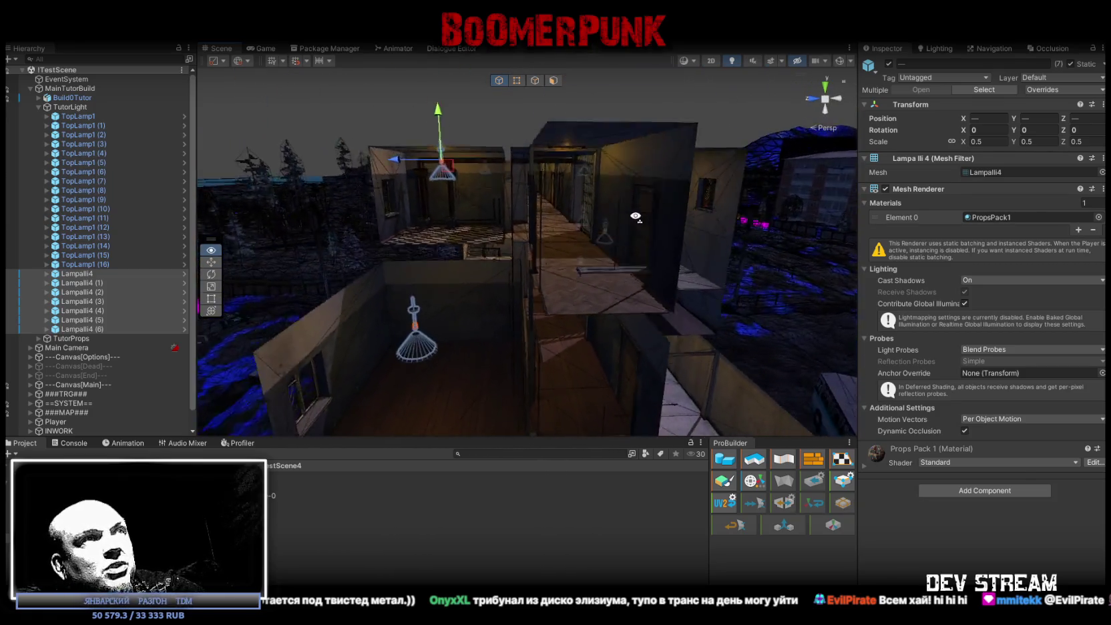
mouse_move(607, 241)
left_mouse_down()
mouse_move(710, 271)
mouse_move(701, 168)
mouse_move(684, 163)
mouse_move(751, 113)
mouse_move(824, 239)
mouse_move(714, 155)
mouse_move(516, 157)
left_mouse_up()
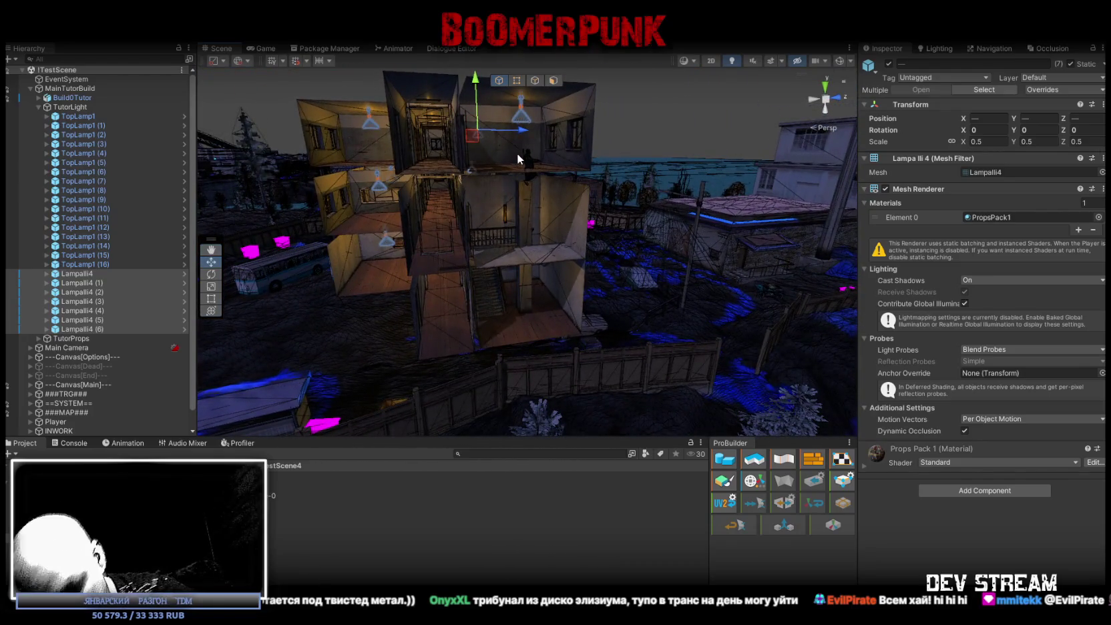